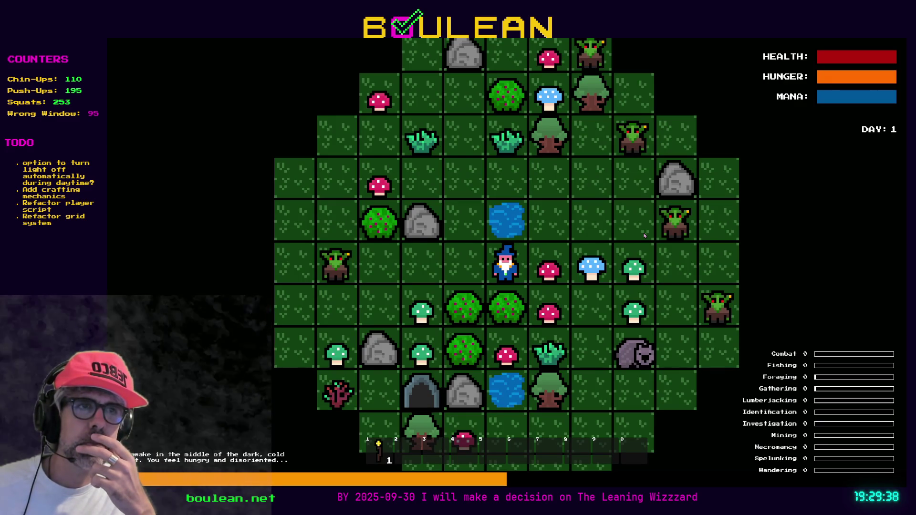
# Chop the red mushroom and the left goblin, then break its gravestone and collect the Soul.
pyautogui.press('Right')
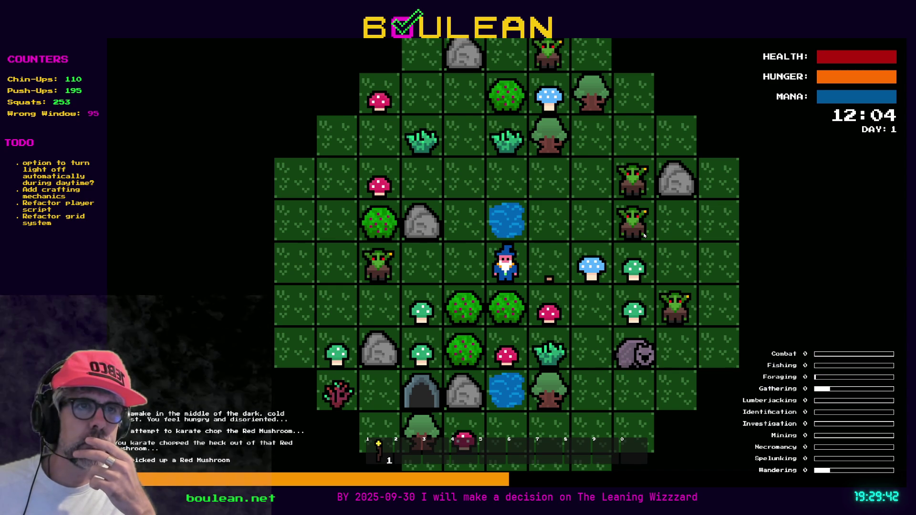
pyautogui.press('Left')
pyautogui.press('Left')
pyautogui.press('Left')
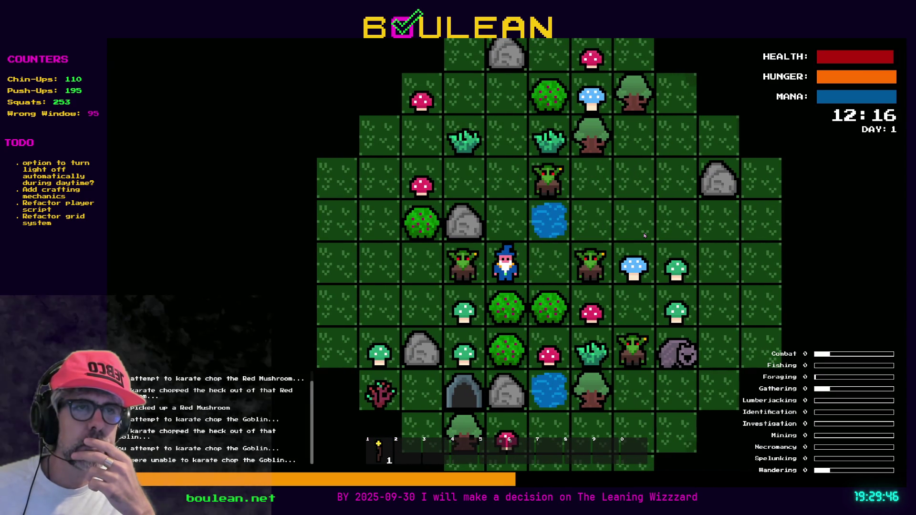
pyautogui.press('Left')
pyautogui.press('Left')
pyautogui.press('Left')
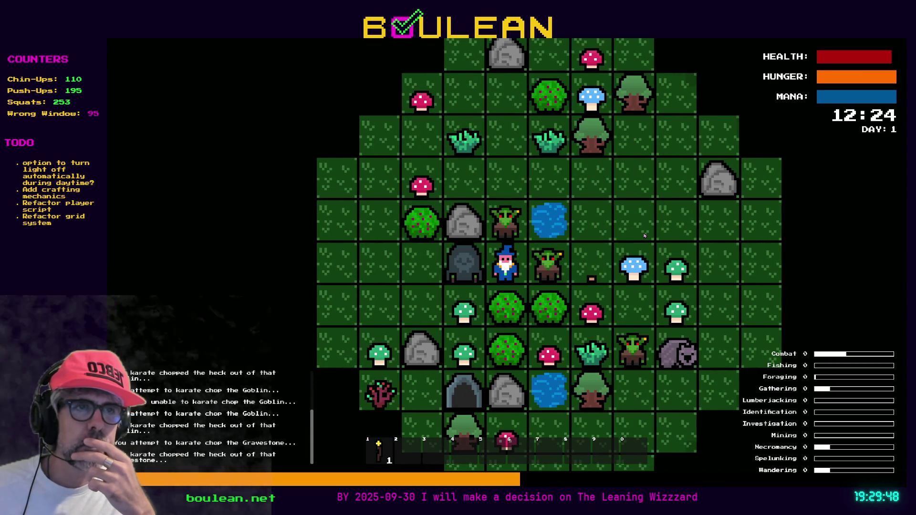
pyautogui.press('Left')
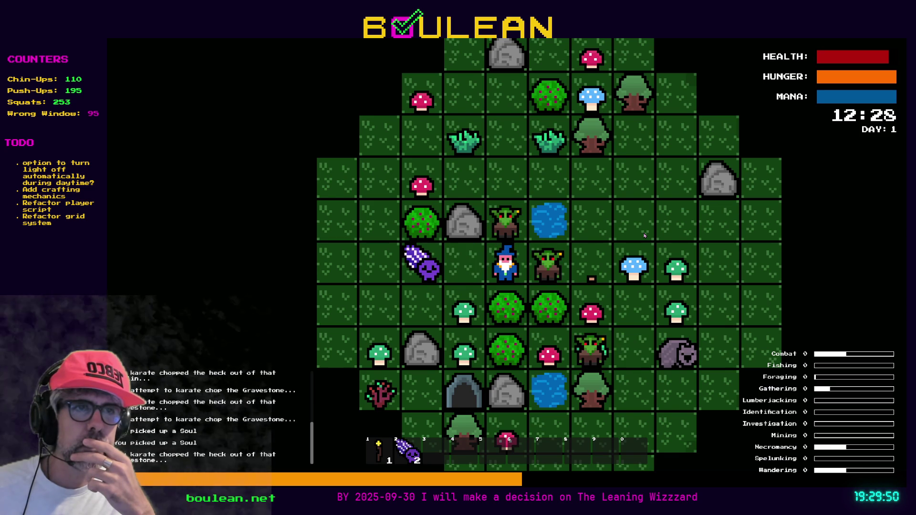
pyautogui.press('Left')
pyautogui.press('Left')
pyautogui.press('Left')
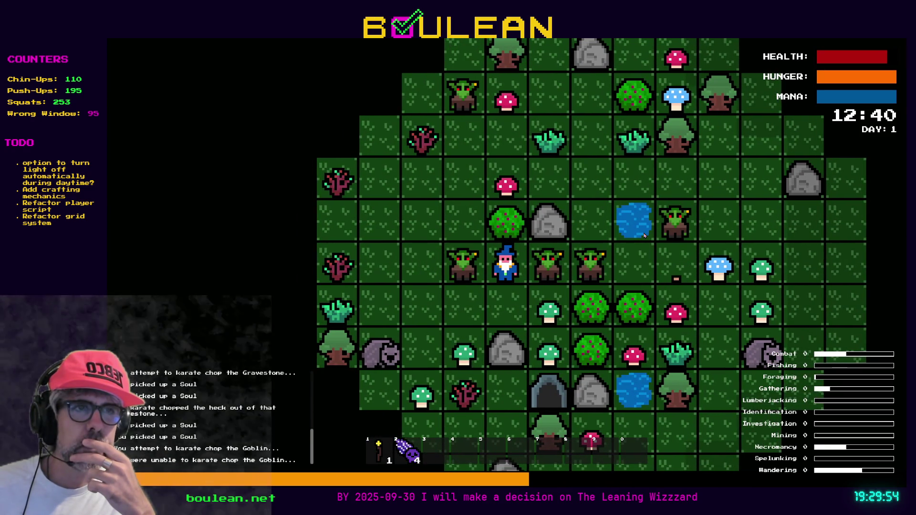
pyautogui.press('Left')
pyautogui.press('Left')
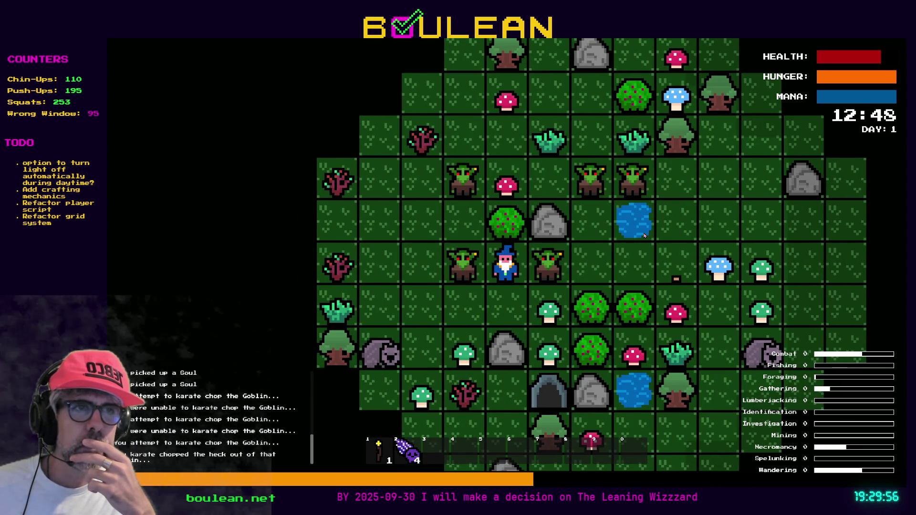
# Kill the goblins on the wizard's right and left, then break the gravestone to the left.
pyautogui.press('Right')
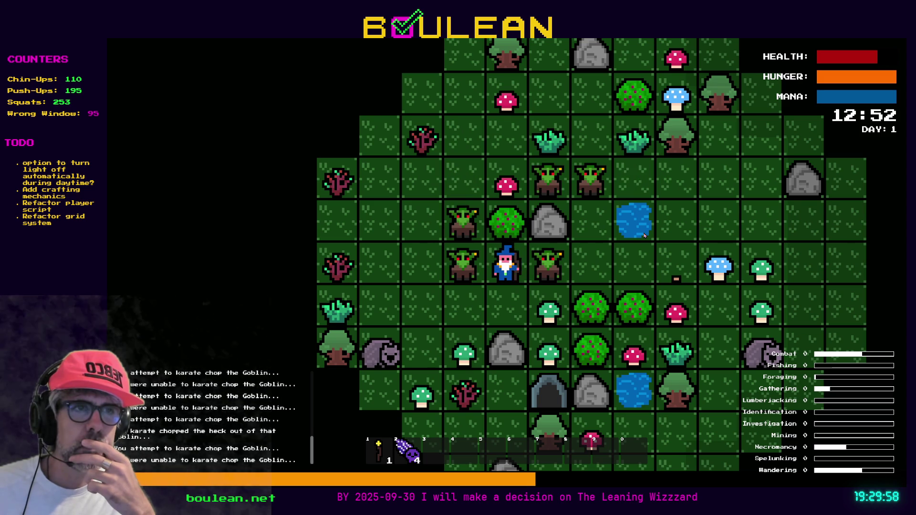
pyautogui.press('Right')
pyautogui.press('Left')
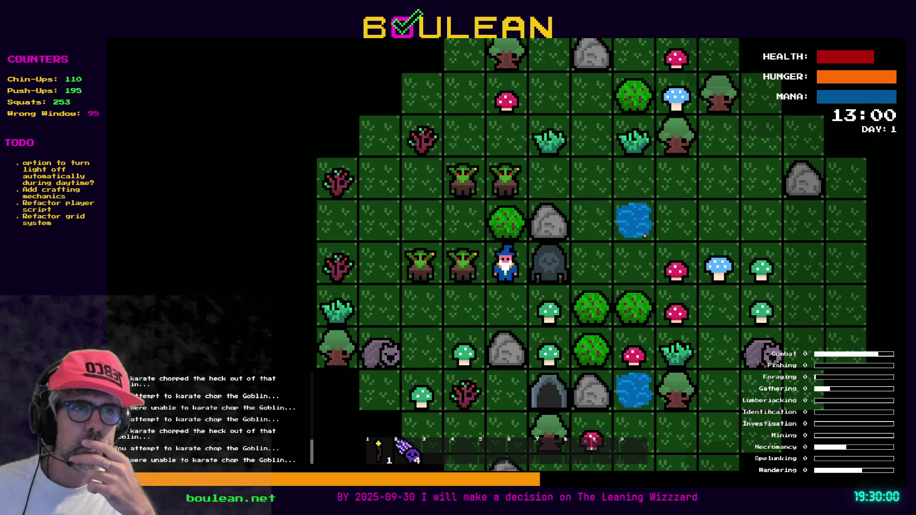
pyautogui.press('Left')
pyautogui.press('Left')
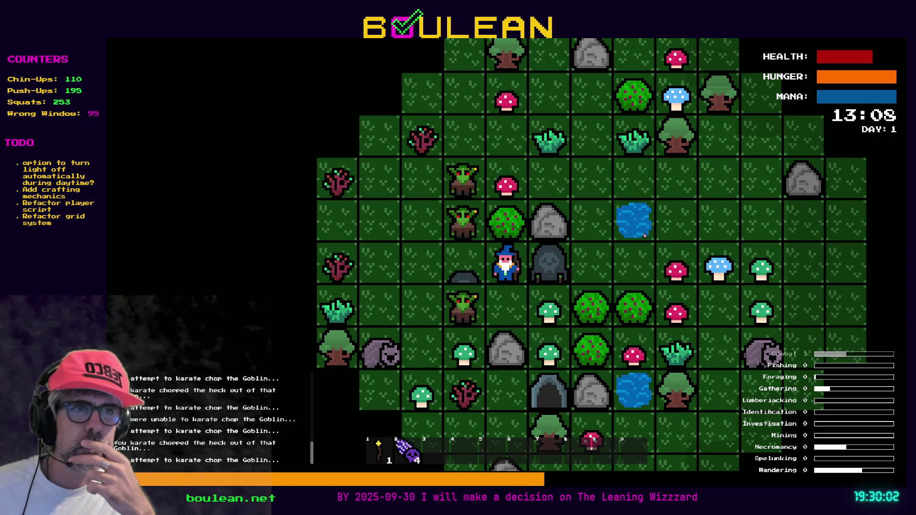
pyautogui.press('Left')
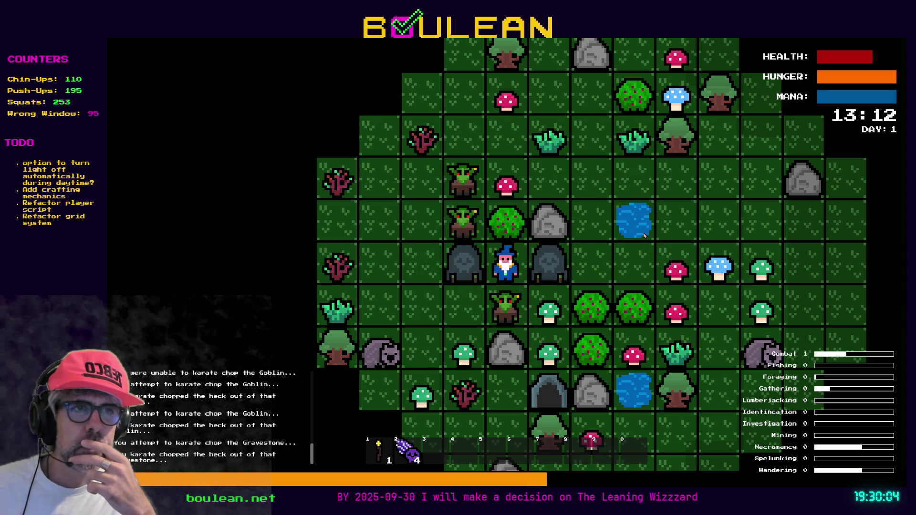
pyautogui.press('Left')
# Kill the goblins below and to the left, break the gravestone and collect Souls, then stop the game.
pyautogui.press('Down')
pyautogui.press('Down')
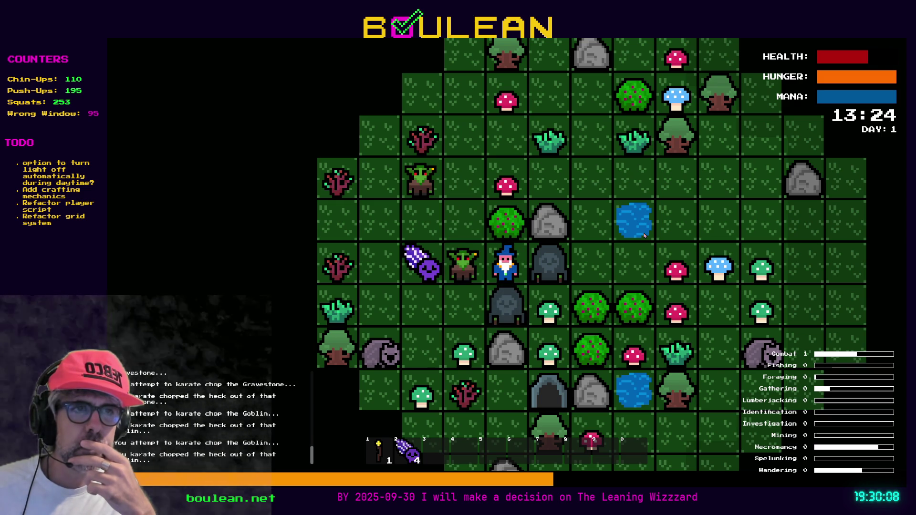
pyautogui.press('Left')
pyautogui.press('Left')
pyautogui.press('Left')
pyautogui.press('Left')
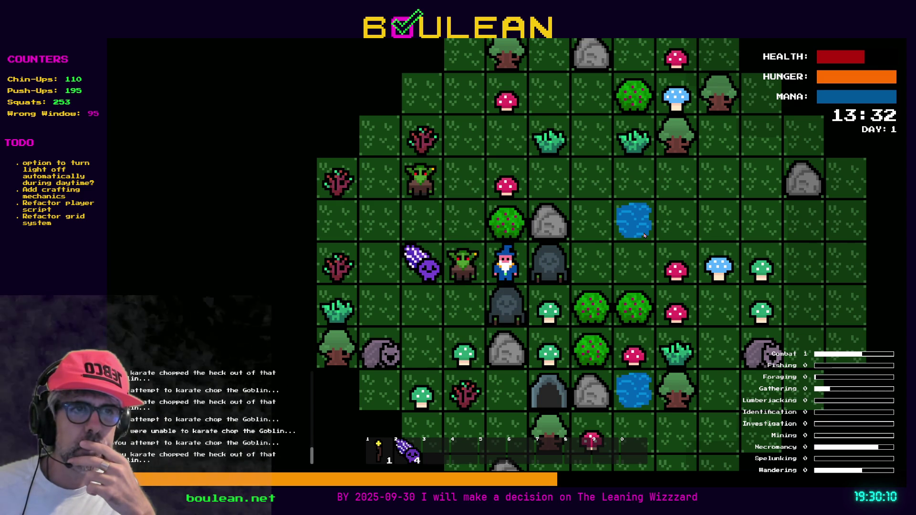
pyautogui.press('Left')
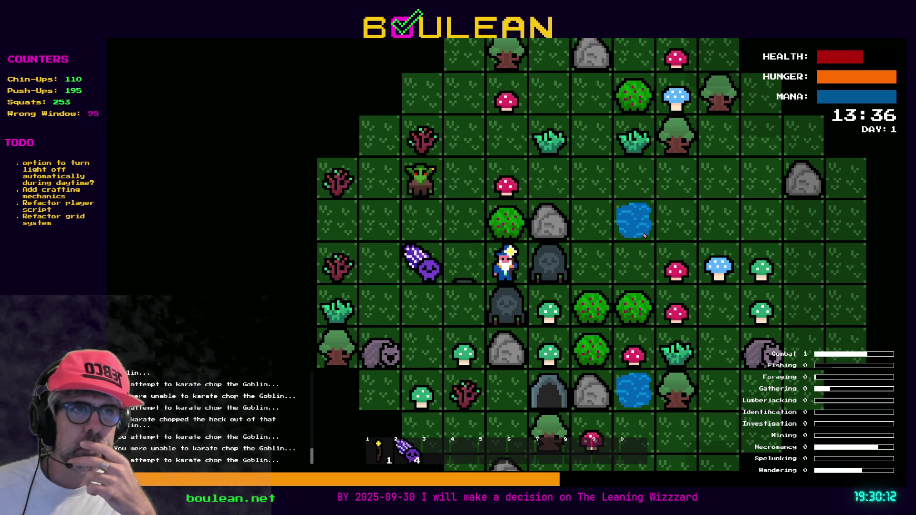
pyautogui.press('Down')
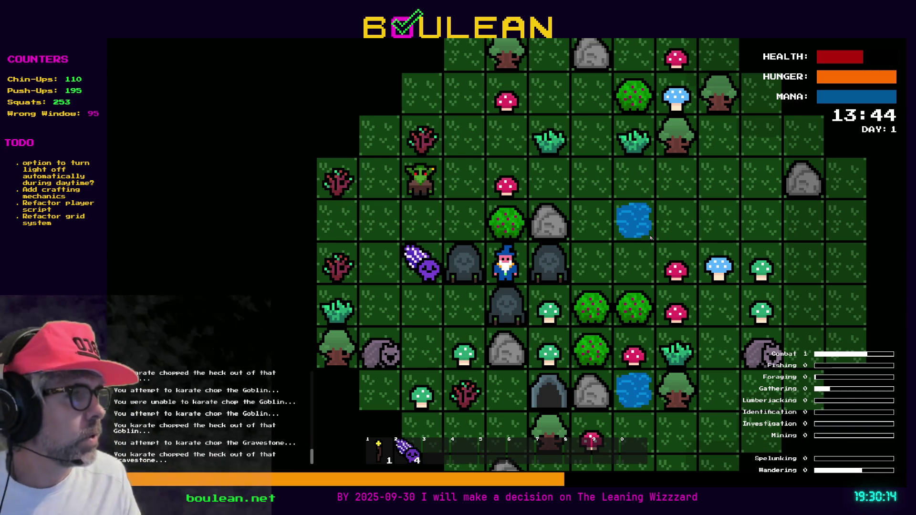
pyautogui.press('Left')
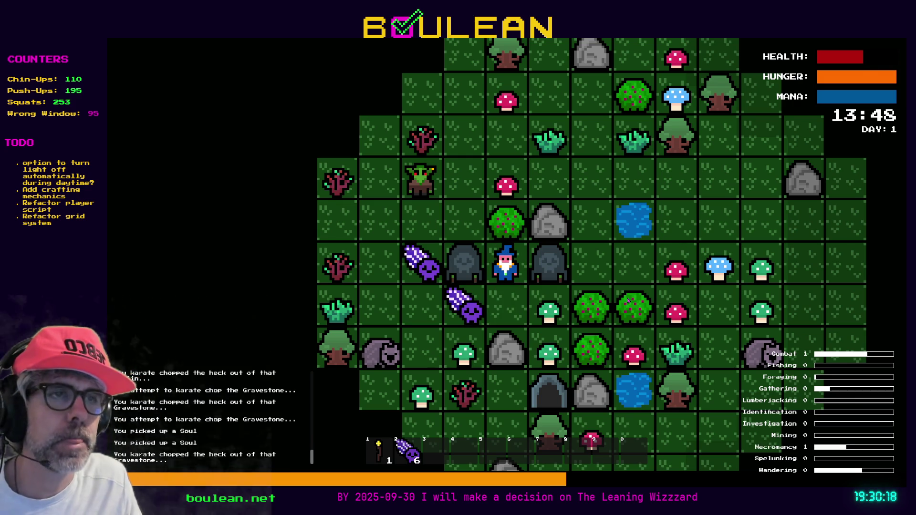
pyautogui.press('Escape')
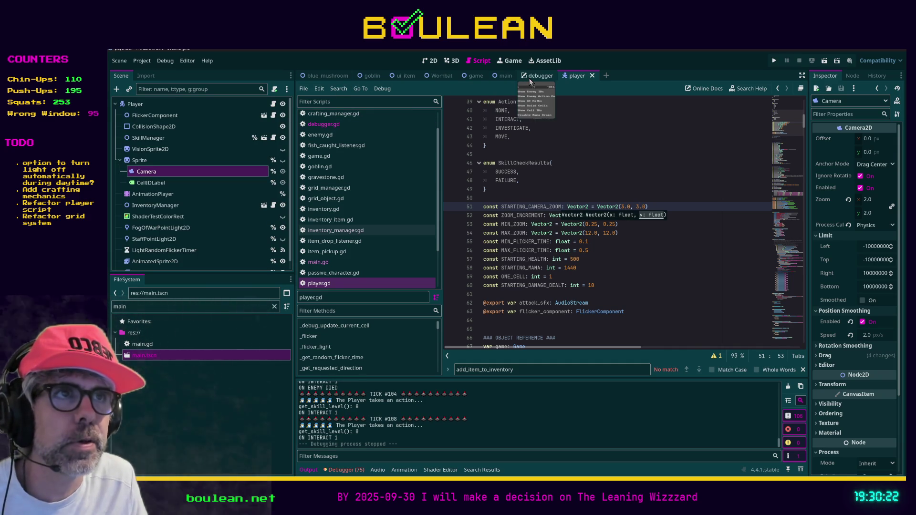
# Open wombat.gd from the Wombat scene's node, then go to the web browser to search.
pyautogui.click(440, 75)
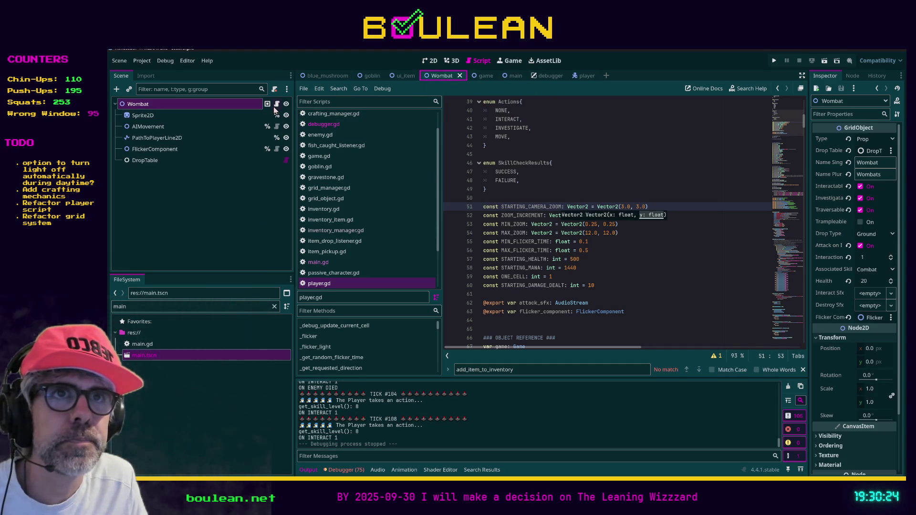
pyautogui.click(277, 108)
pyautogui.click(529, 224)
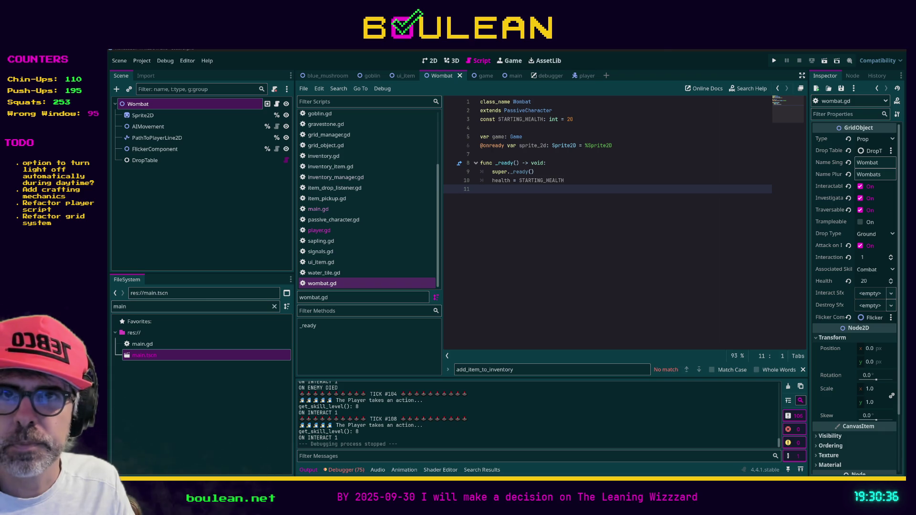
pyautogui.hotkey('alt', 'Tab')
pyautogui.click(319, 72)
# Search 'what do wombats eat' and open the LibGuides Diet & Feeding fact sheet.
pyautogui.write('what t')
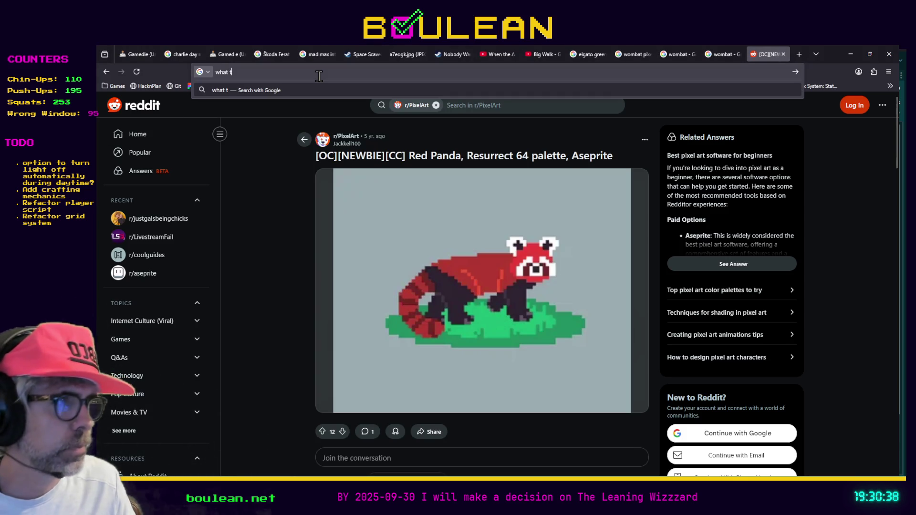
pyautogui.press('BackSpace')
pyautogui.write('do wombats ea')
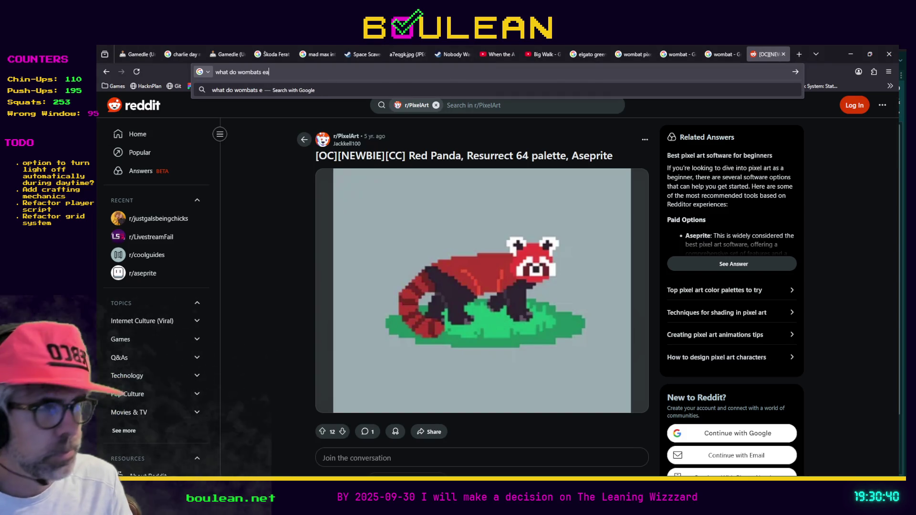
pyautogui.write('t')
pyautogui.press('Return')
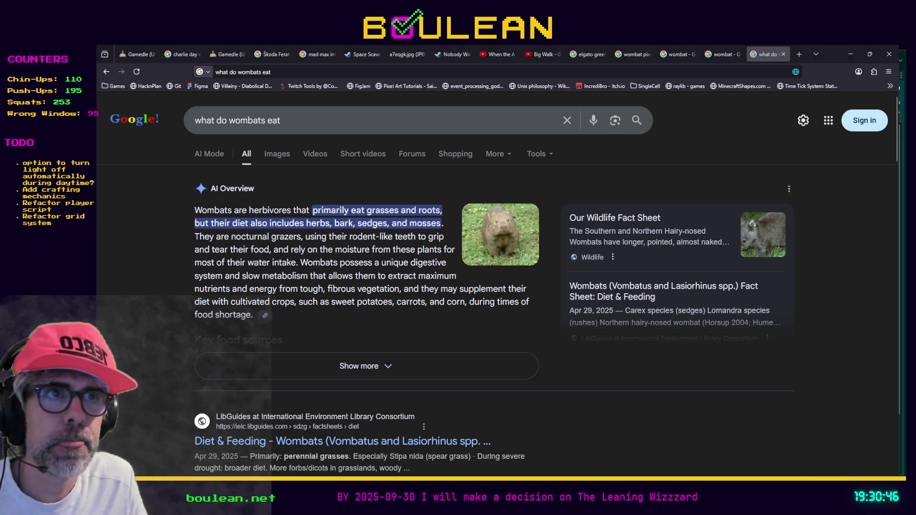
pyautogui.scroll(-4, 286, 239)
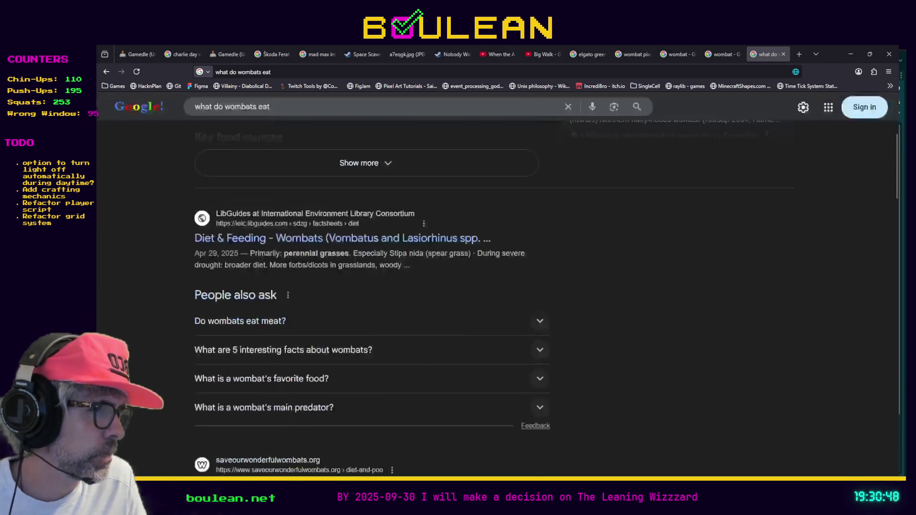
pyautogui.click(334, 238)
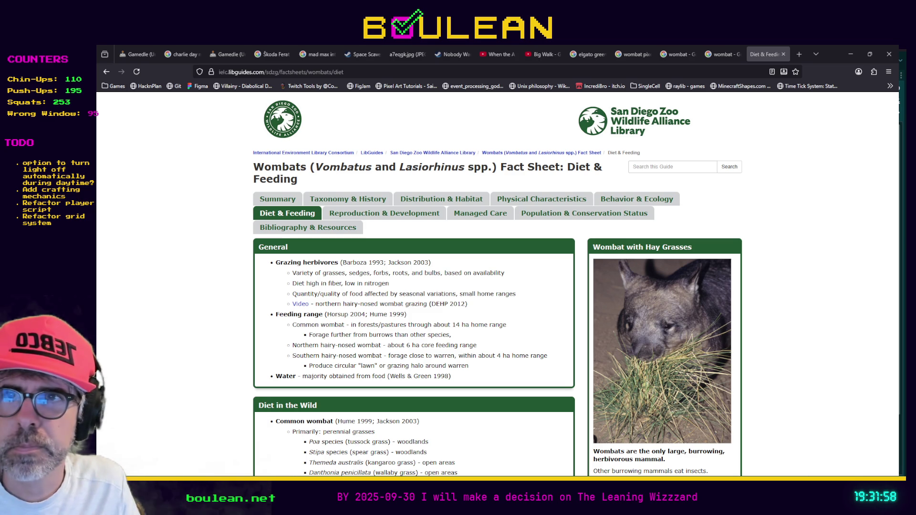
# Return to Godot to note the wombat diet (grasses, sedges, forbs, roots, bulb) as comments.
pyautogui.hotkey('alt', 'Tab')
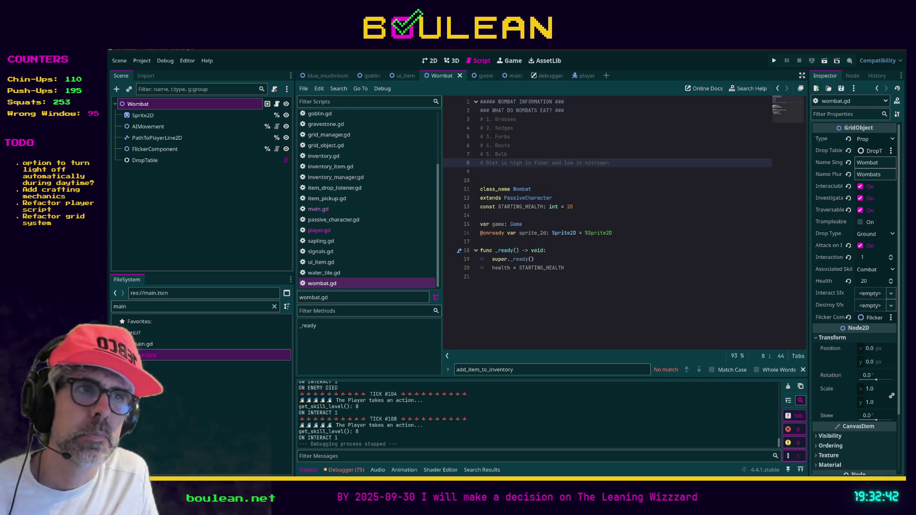
# Put the caret at the last line of wombat.gd, then go back to the fact sheet.
pyautogui.click(572, 288)
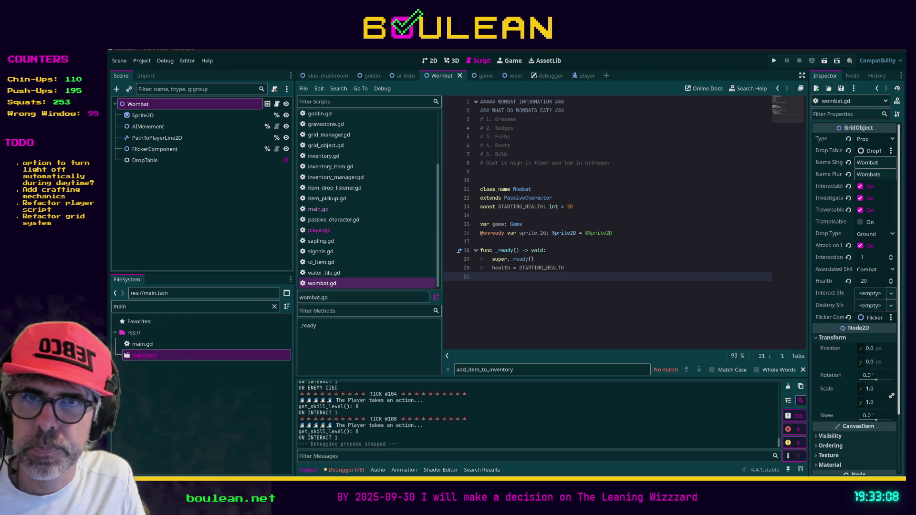
pyautogui.hotkey('alt', 'Tab')
# Replace the Google query with 'wombat predators' and run the search.
pyautogui.click(106, 72)
pyautogui.click(261, 107)
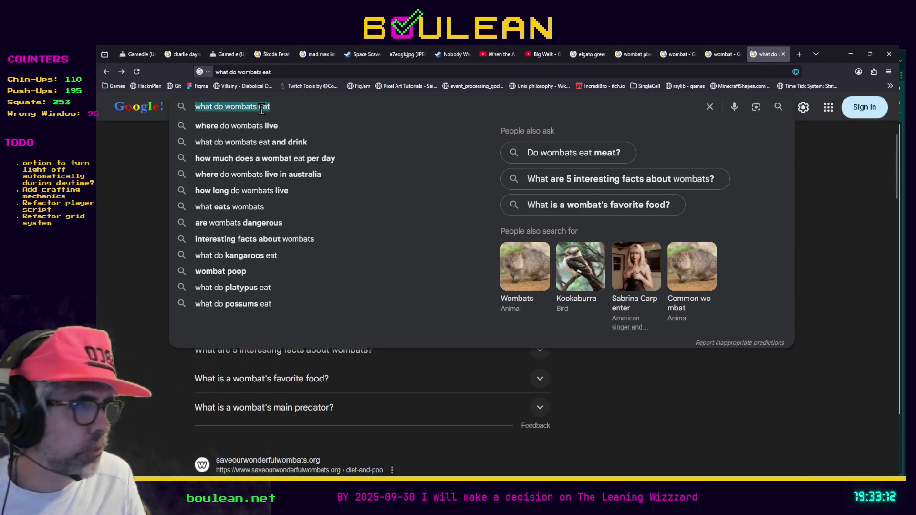
pyautogui.hotkey('ctrl', 'a')
pyautogui.write('wombat predators')
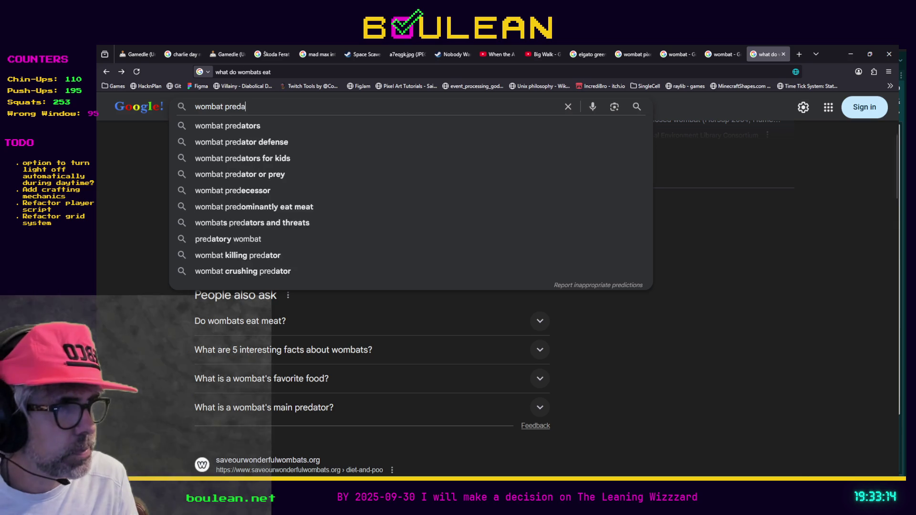
pyautogui.press('Return')
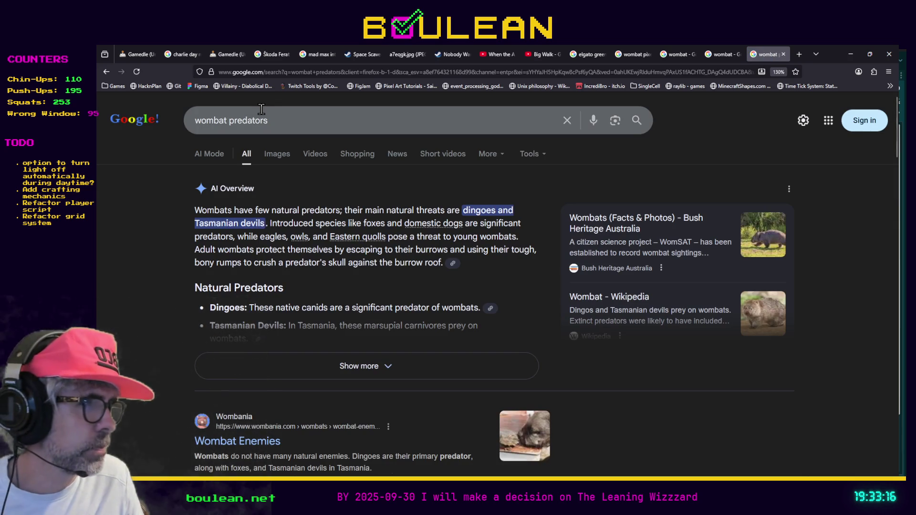
pyautogui.scroll(-5, 188, 235)
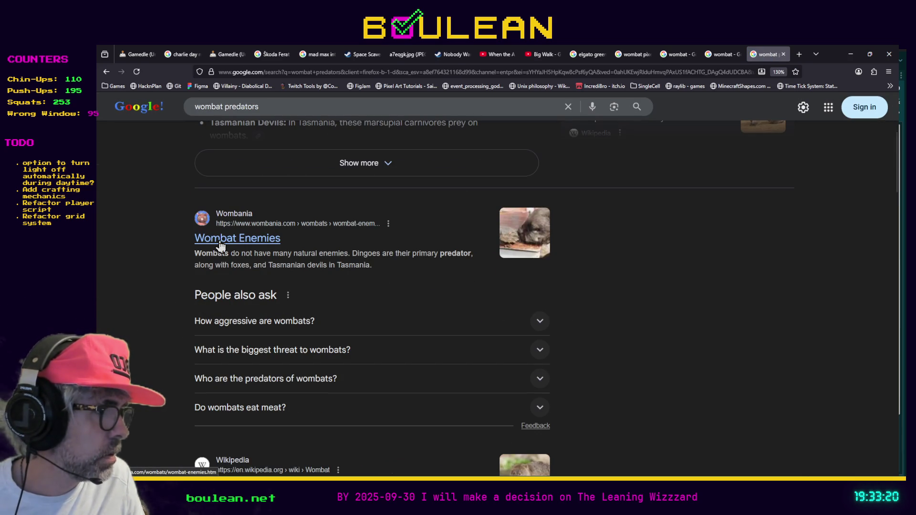
# Open Wombania's Wombat Enemies result in a new tab and its header banner image separately.
pyautogui.middleClick(220, 246)
pyautogui.click(769, 54)
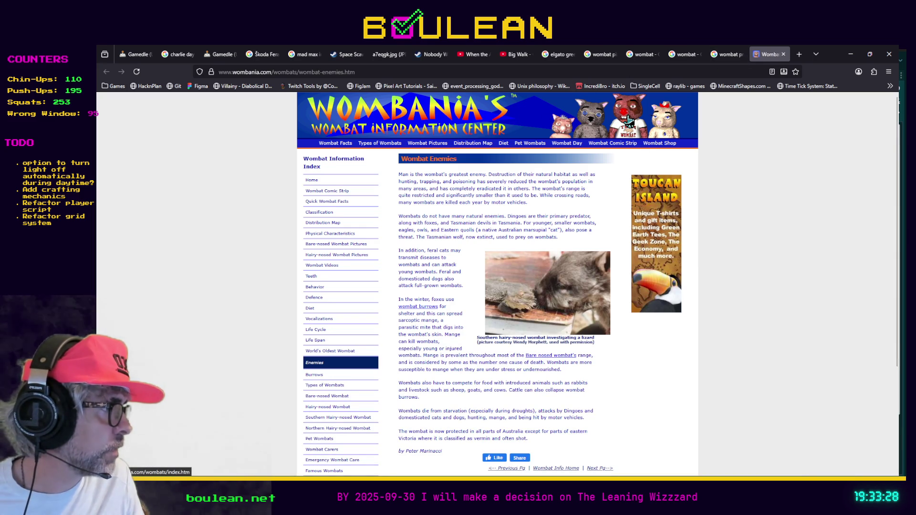
pyautogui.middleClick(661, 219)
# View the Wombania header banner image enlarged in its own tab.
pyautogui.click(765, 56)
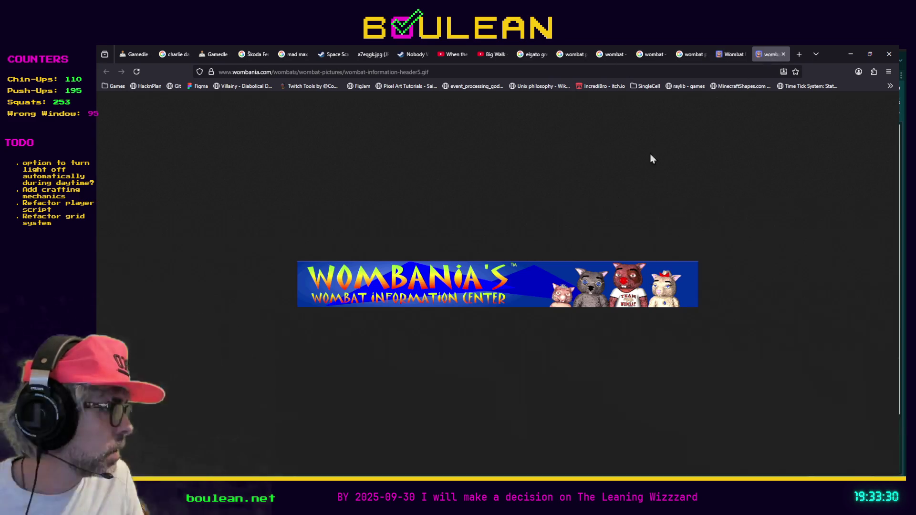
pyautogui.scroll(6, 664, 297)
pyautogui.scroll(1, 665, 298)
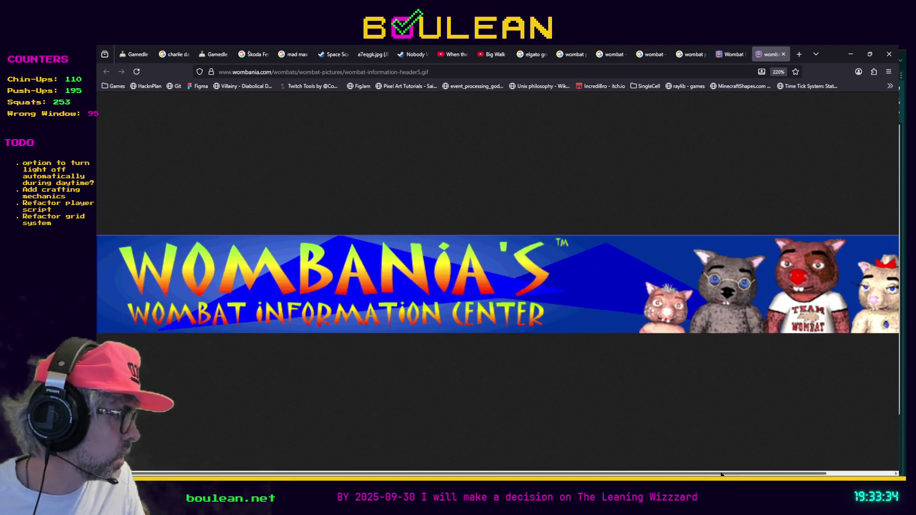
pyautogui.hscroll(2, 821, 461)
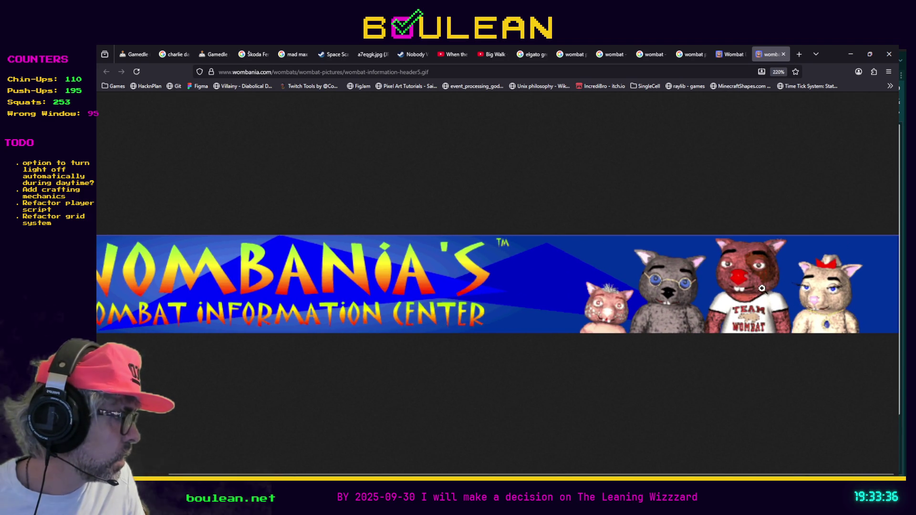
pyautogui.scroll(2, 763, 288)
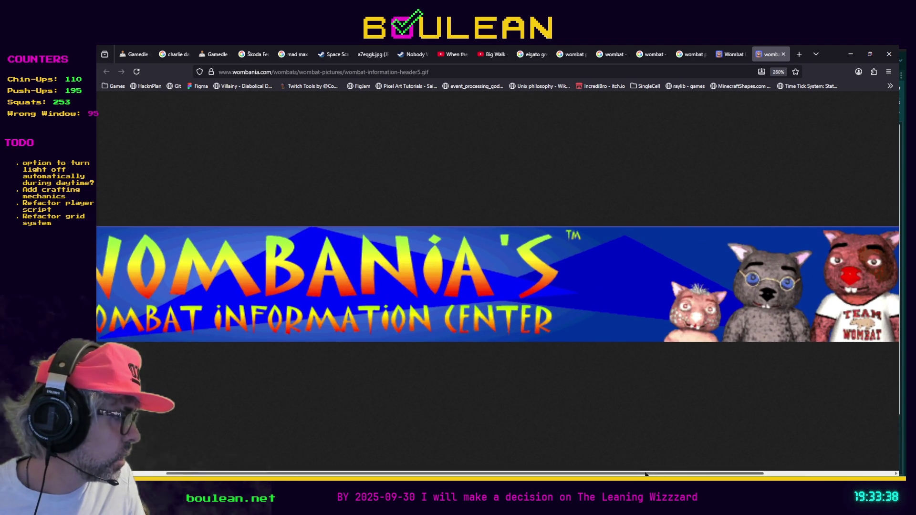
pyautogui.moveTo(645, 474); pyautogui.dragTo(777, 468)
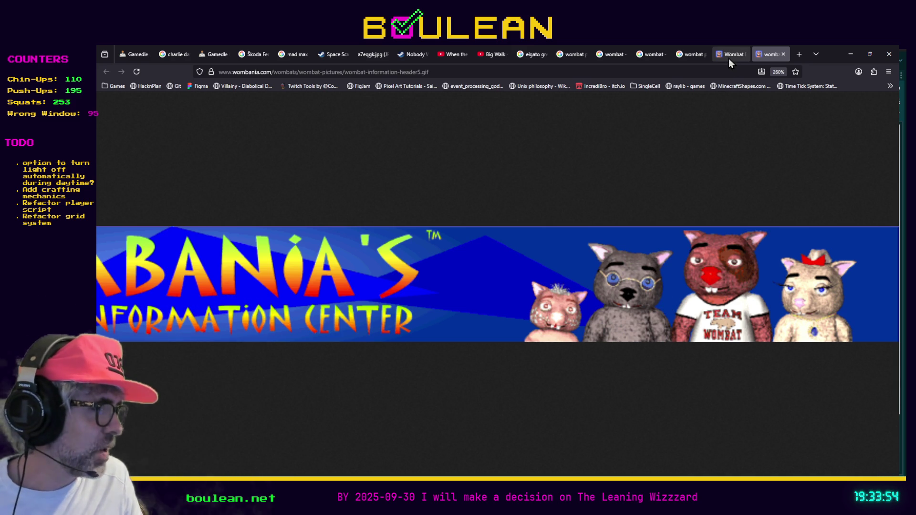
# Read through the Wombat Enemies page, then return to Godot.
pyautogui.click(728, 58)
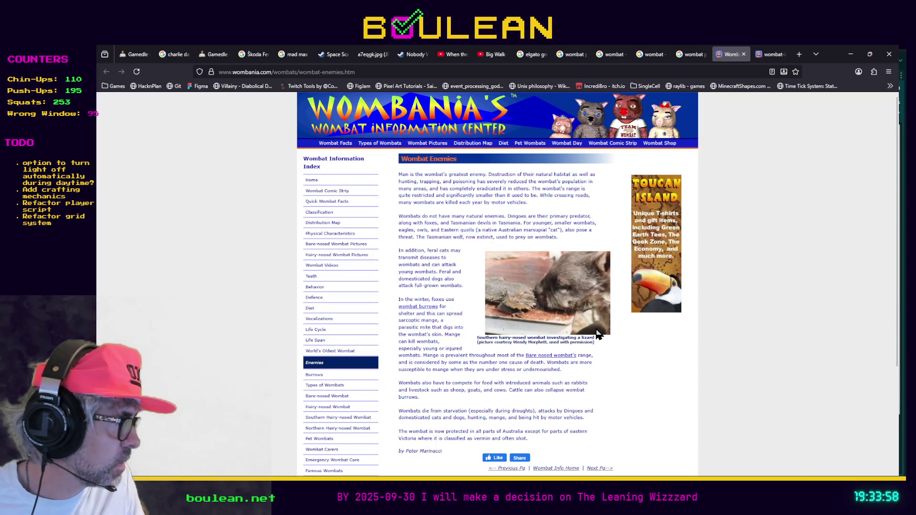
pyautogui.keyDown('ctrl'); pyautogui.scroll(4, 598, 334); pyautogui.keyUp('ctrl')
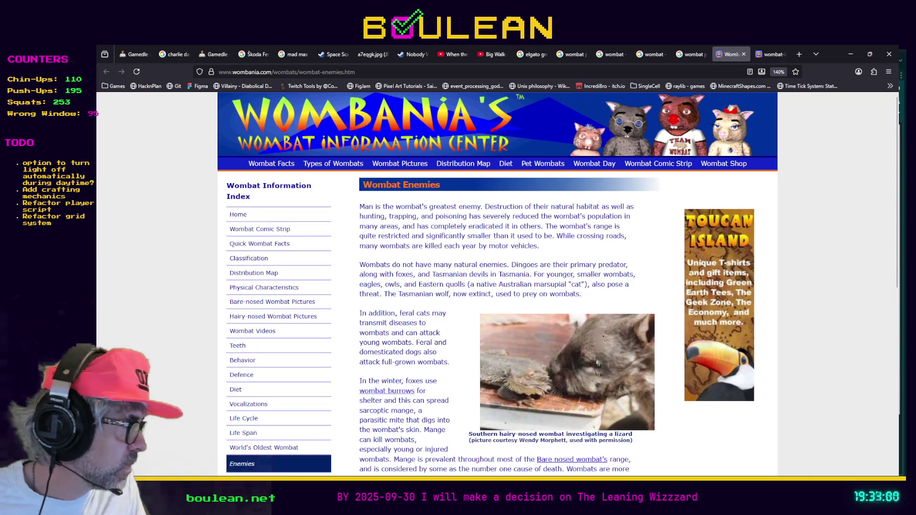
pyautogui.scroll(-2, 594, 372)
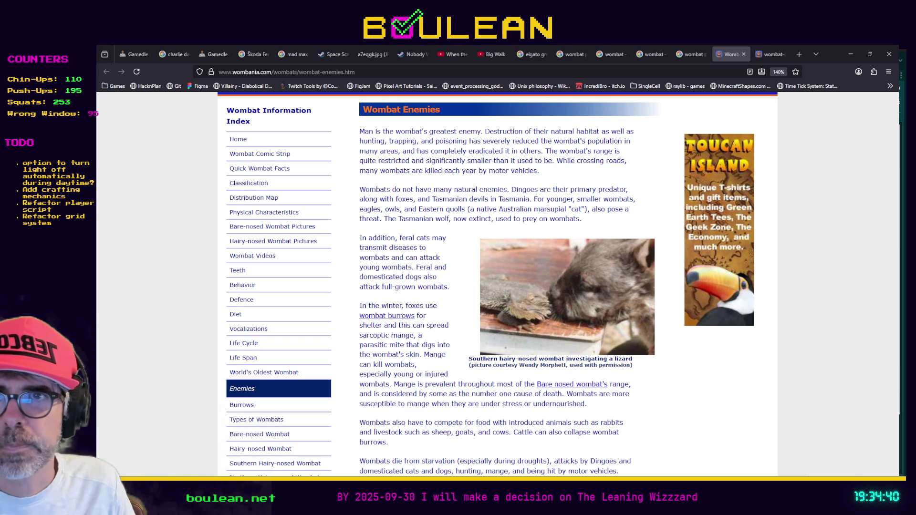
pyautogui.hotkey('alt', 'Tab')
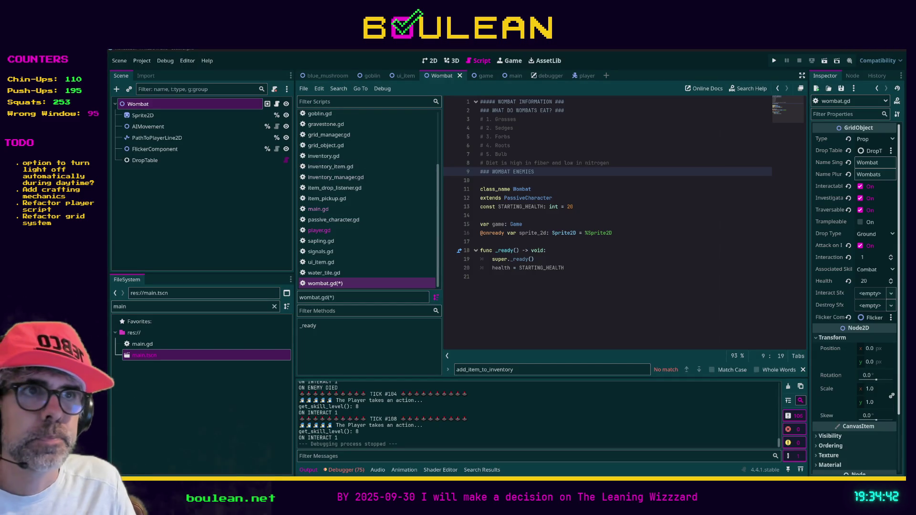
# Add a comment line below the title pointing to the pasted wombania.com info link.
pyautogui.write('###')
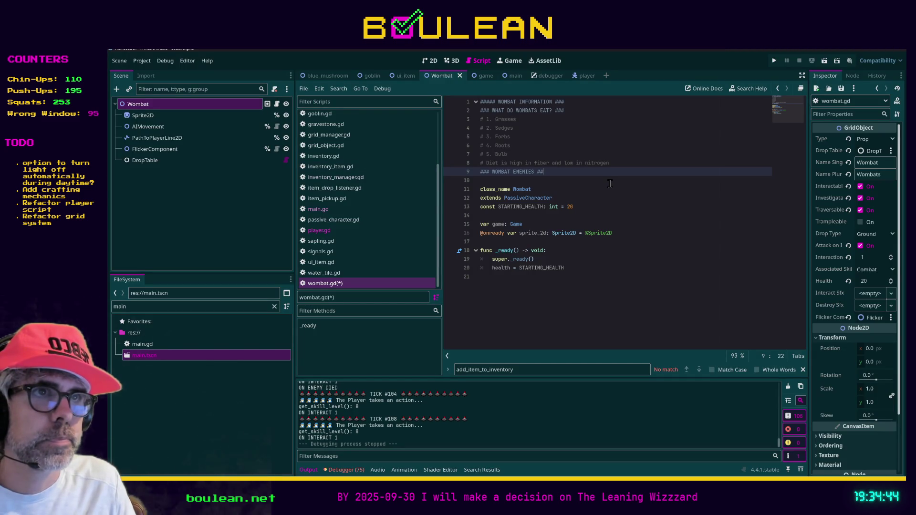
pyautogui.click(481, 110)
pyautogui.press('Return')
pyautogui.press('Up')
pyautogui.write('#')
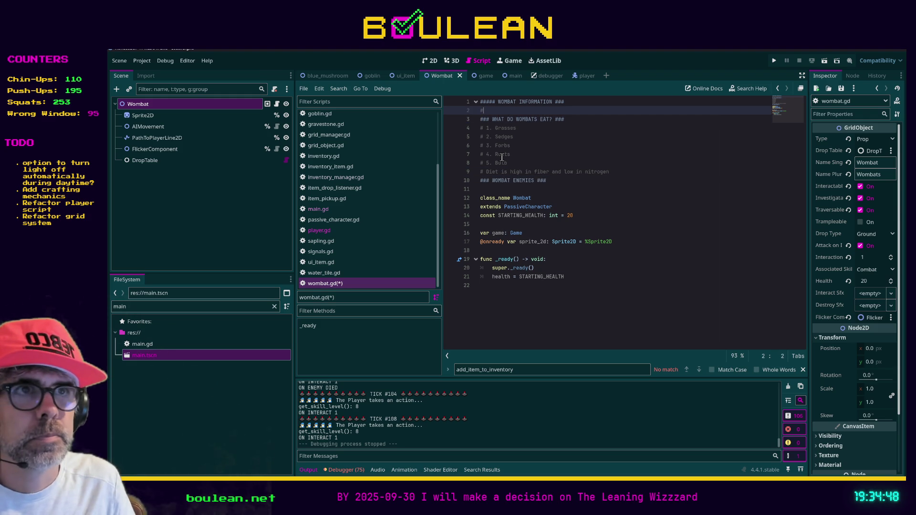
pyautogui.write('YOU ')
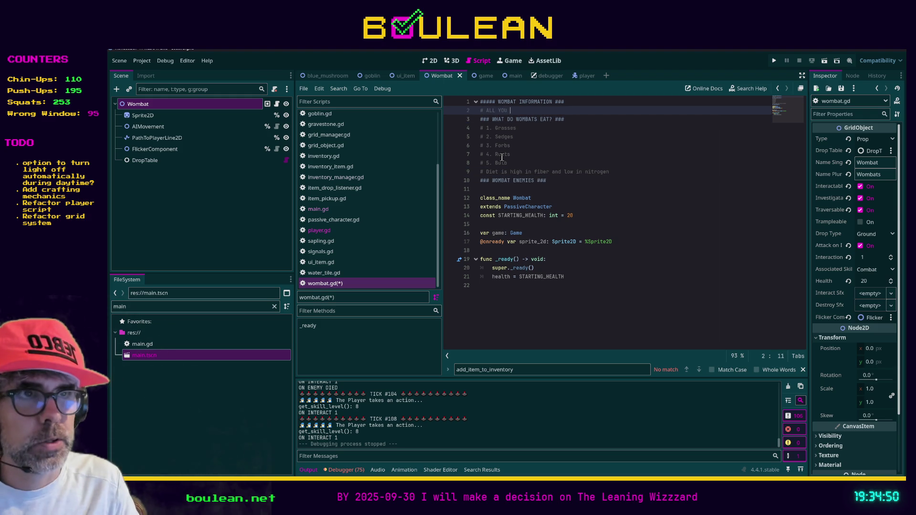
pyautogui.write(' TO ')
pyautogui.write('ABOUT ')
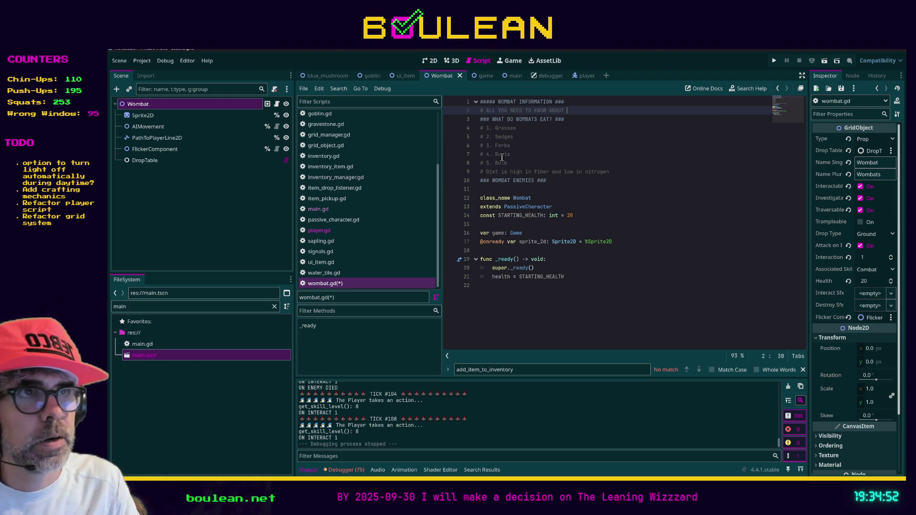
pyautogui.write(' HERE:')
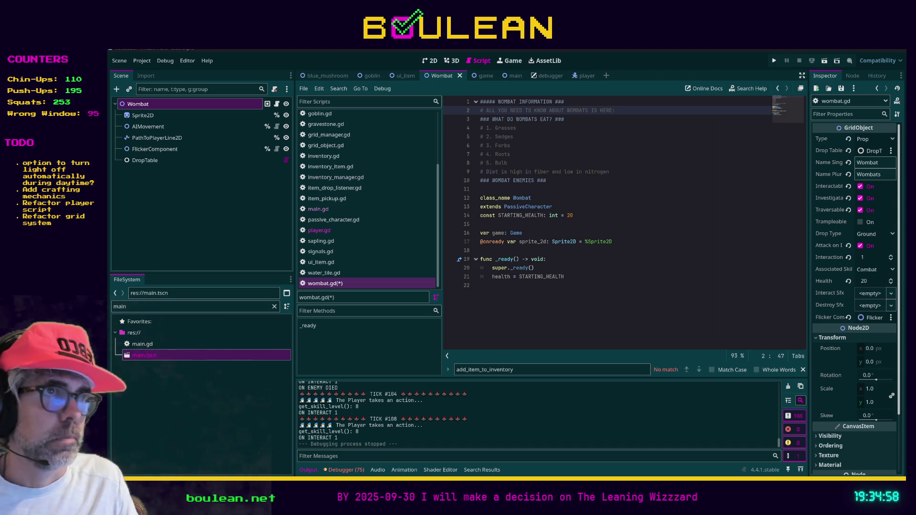
pyautogui.write('https://www.wombania.com/')
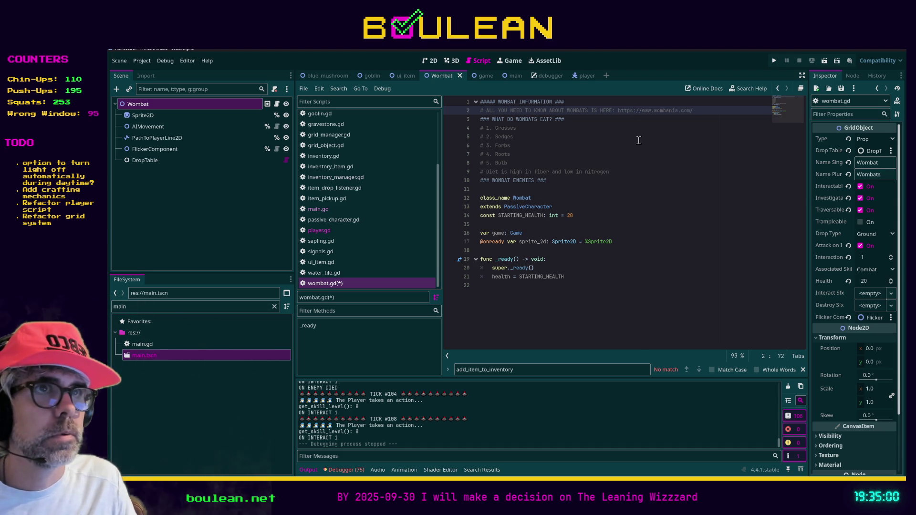
# List 1. Dingoes, 2. Foxes, 3. Tasmanian Devils under WOMBAT ENEMIES and save wombat.gd.
pyautogui.click(561, 184)
pyautogui.press('Return')
pyautogui.write('# 1.')
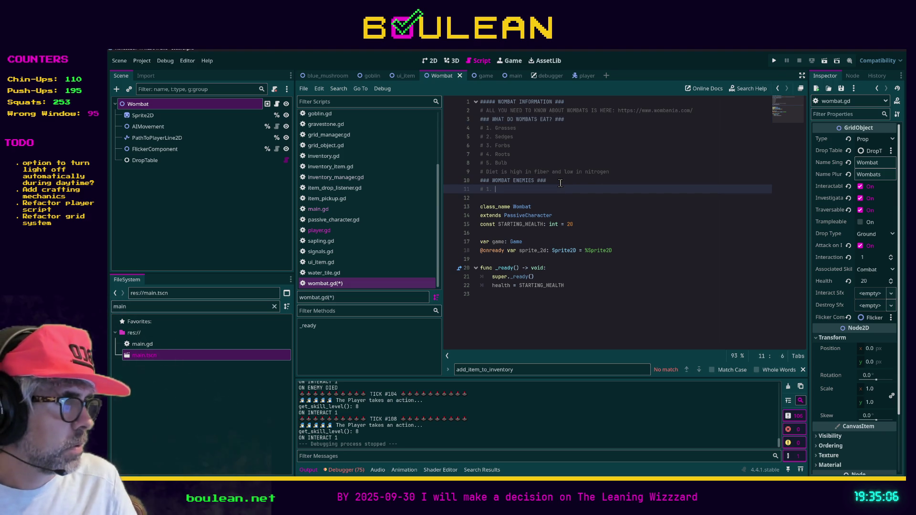
pyautogui.write('Dingoes')
pyautogui.press('Return')
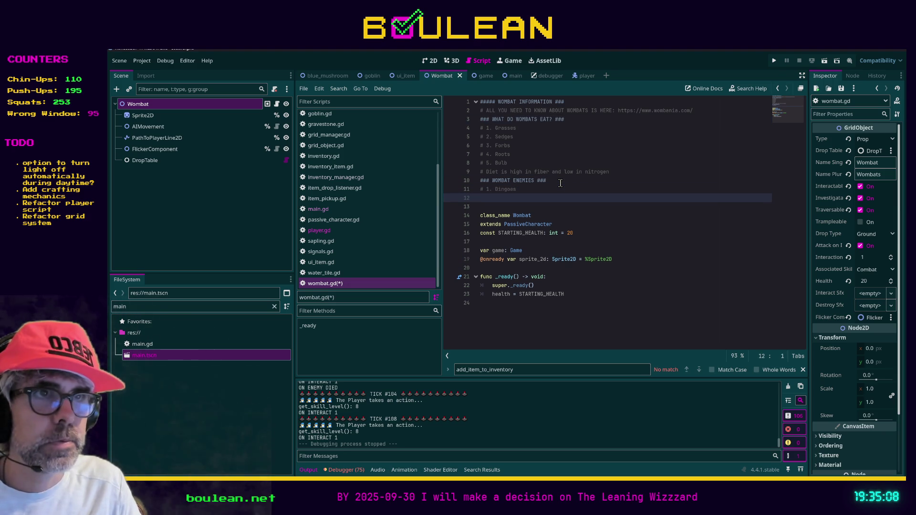
pyautogui.write('# 2. Fox')
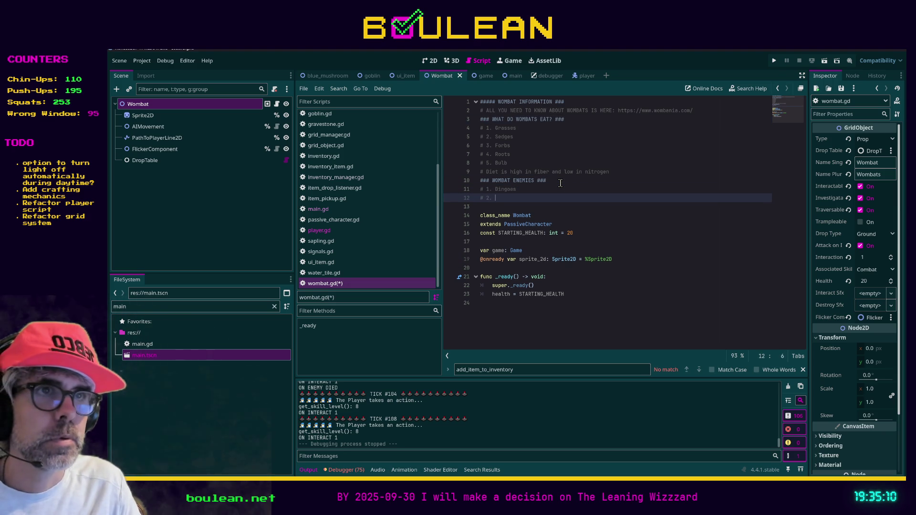
pyautogui.write('es')
pyautogui.press('Return')
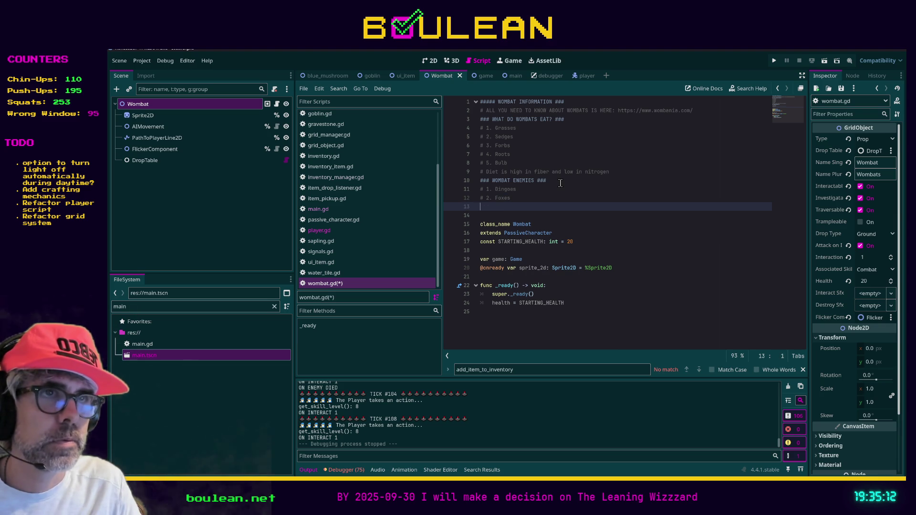
pyautogui.write('# 3')
pyautogui.press('BackSpace')
pyautogui.write('3. ')
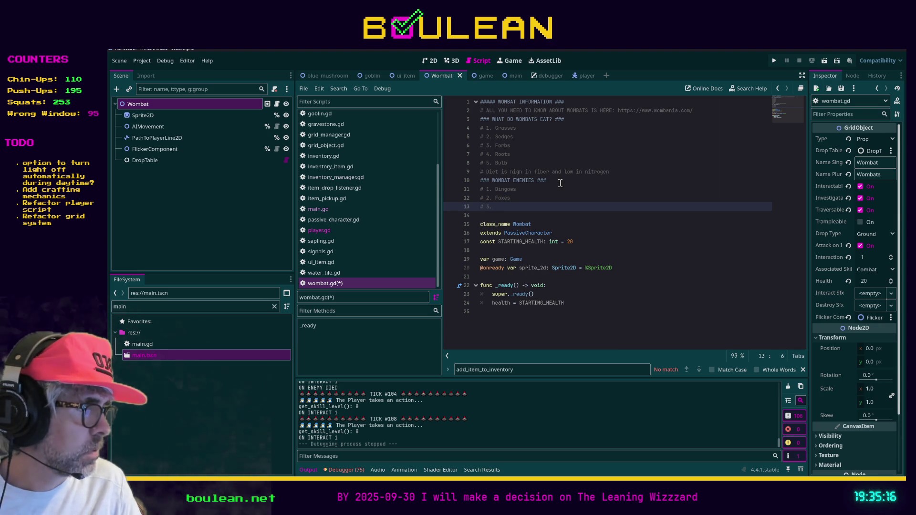
pyautogui.write('Tasm')
pyautogui.press('BackSpace')
pyautogui.write('m')
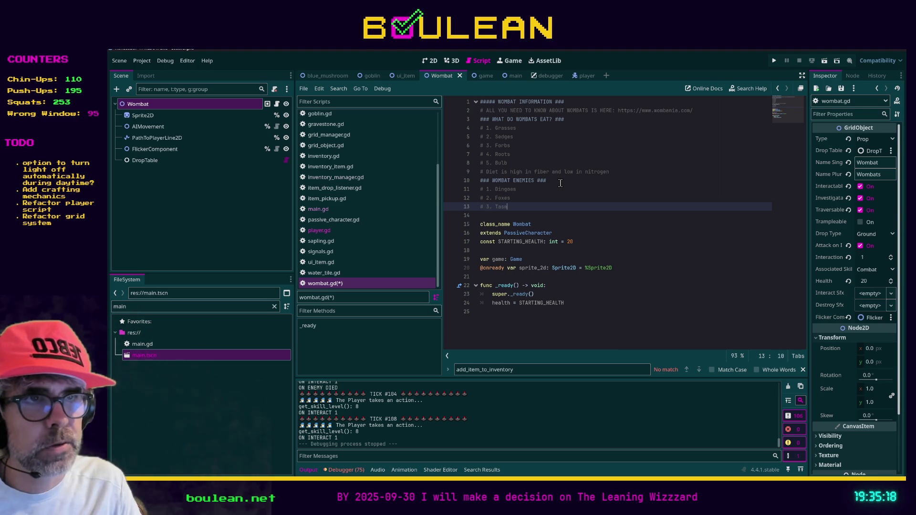
pyautogui.write('ls')
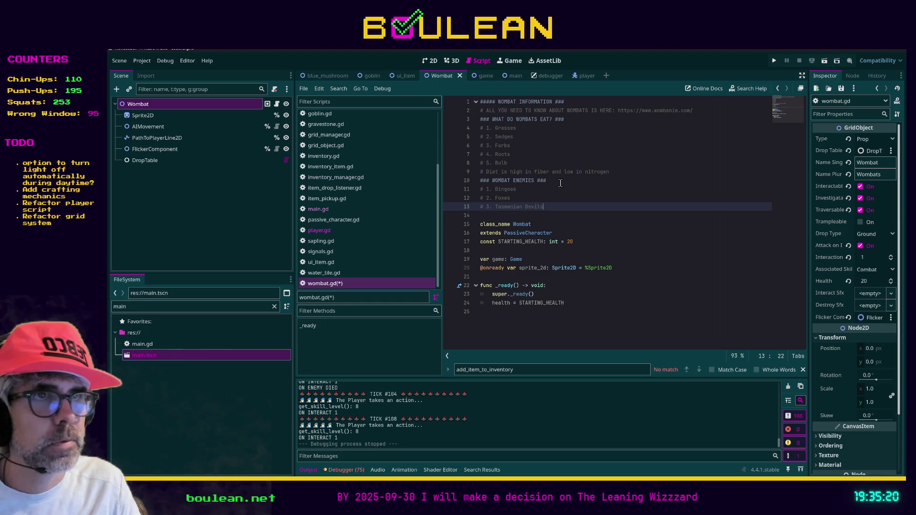
pyautogui.hotkey('ctrl', 's')
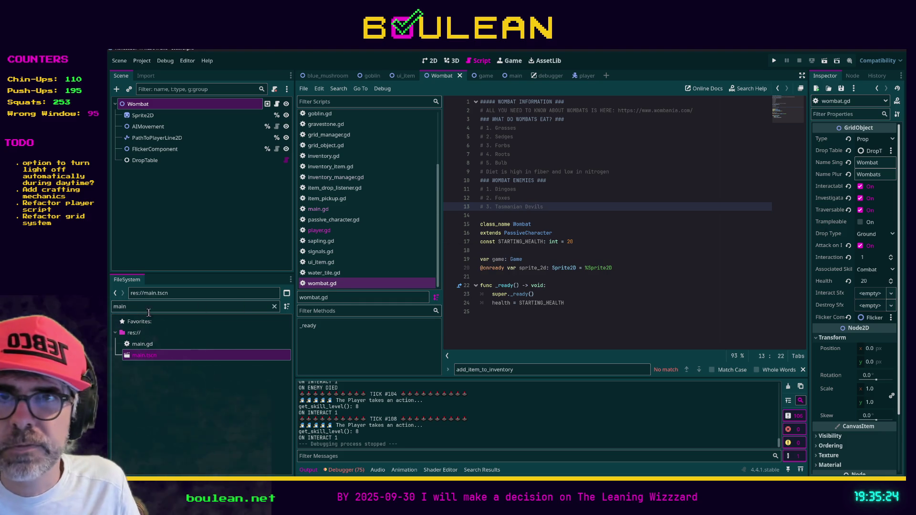
pyautogui.hotkey('alt', 'Tab')
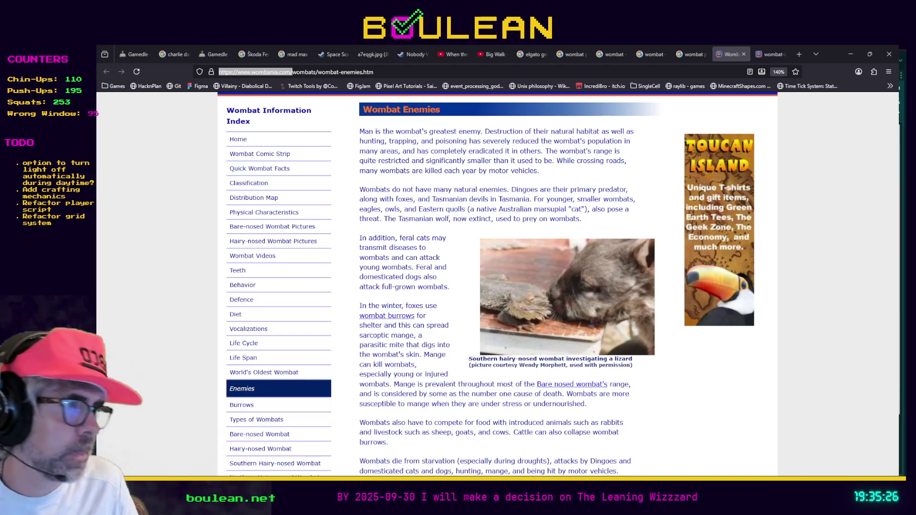
# Browse Wombania's information index to the World's Oldest Wombat page about Carver.
pyautogui.scroll(-3, 497, 286)
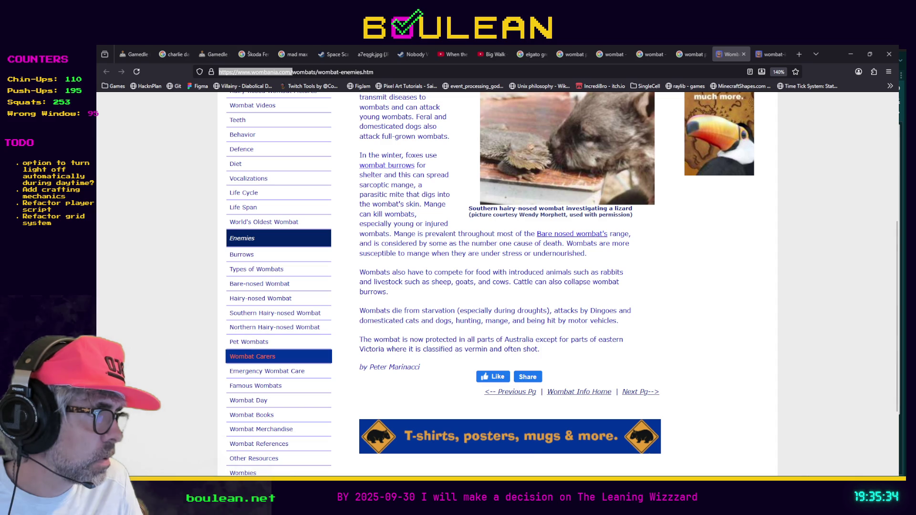
pyautogui.click(247, 359)
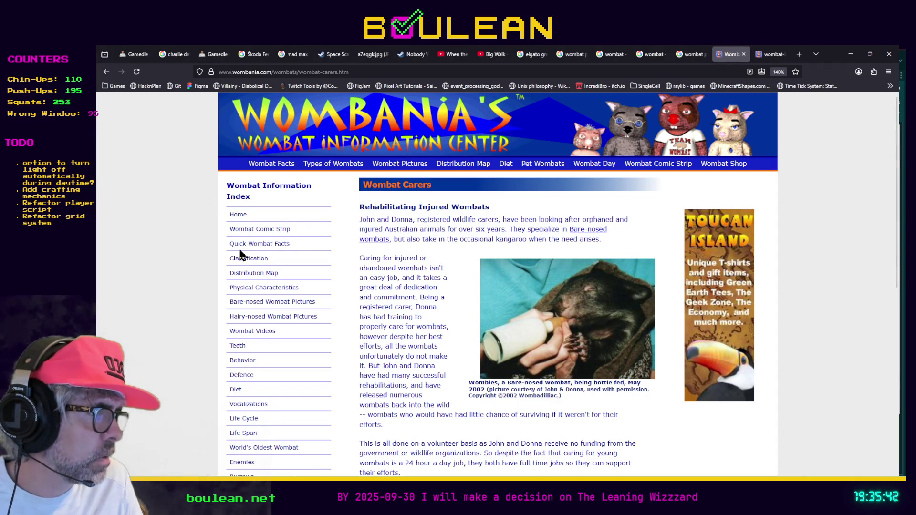
pyautogui.click(255, 448)
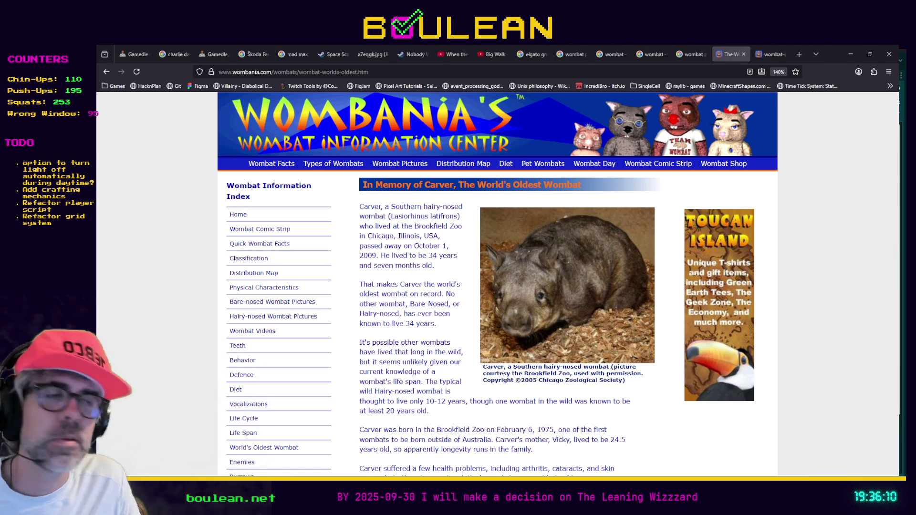
# Enlarge the page zoom, read Carver's page, then open the Wombat Defence page.
pyautogui.hotkey('ctrl', '+')
pyautogui.hotkey('ctrl', '+')
pyautogui.hotkey('ctrl', '+')
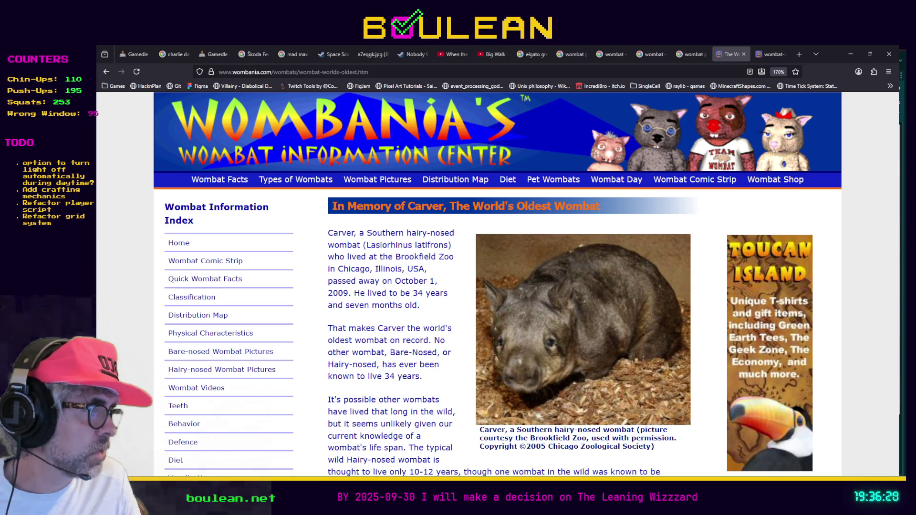
pyautogui.scroll(-5, 496, 287)
pyautogui.scroll(3, 497, 286)
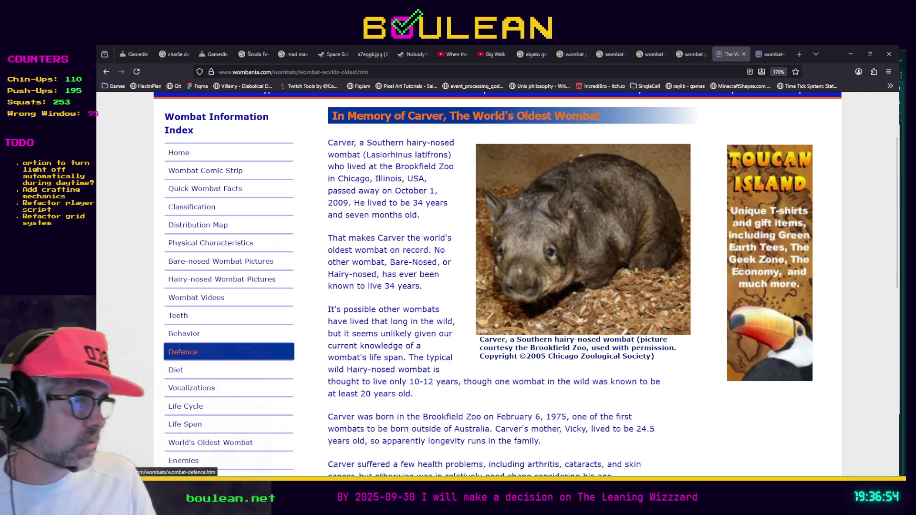
pyautogui.click(183, 352)
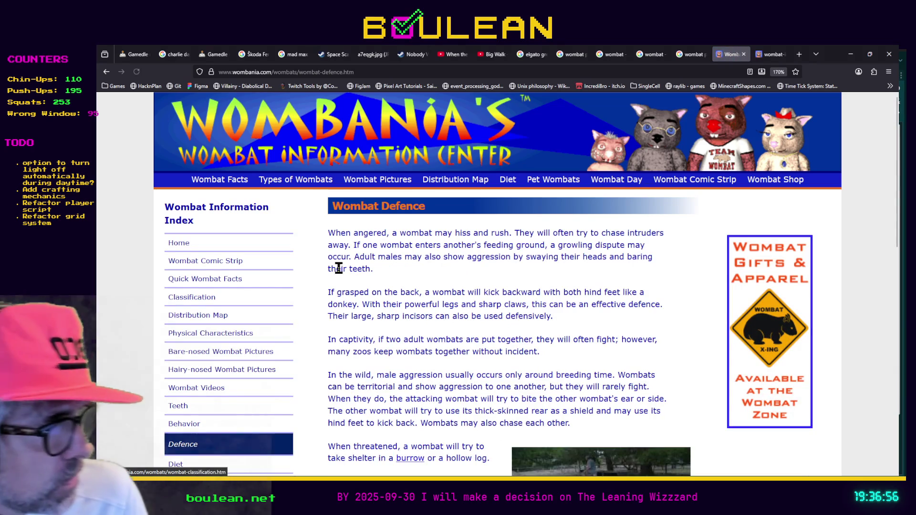
# Scroll the Wombat Defence article and open the Wombats Feeding Together photo in a background tab.
pyautogui.scroll(-1, 390, 257)
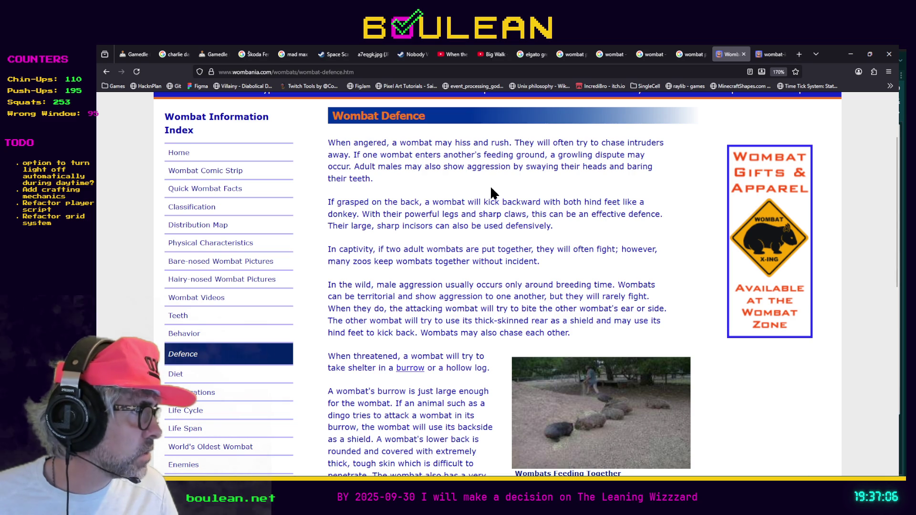
pyautogui.scroll(-1, 429, 188)
pyautogui.scroll(1, 429, 188)
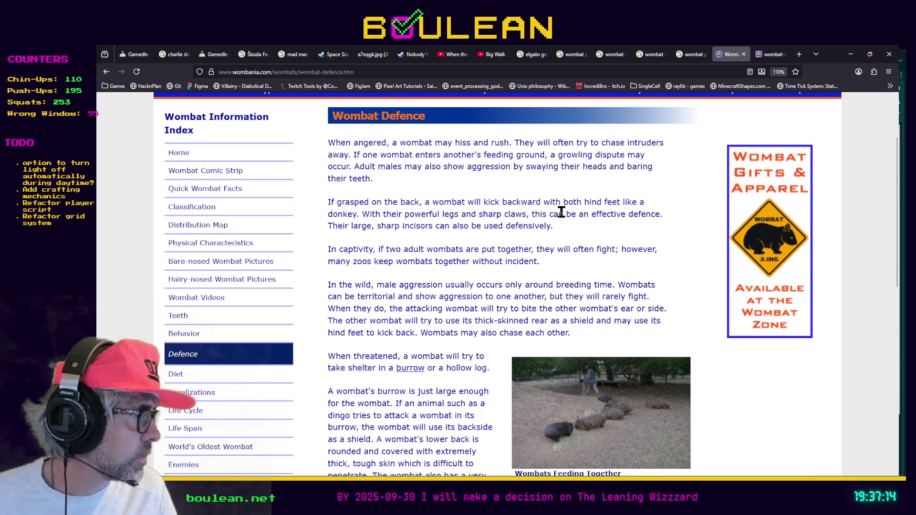
pyautogui.scroll(-2, 562, 212)
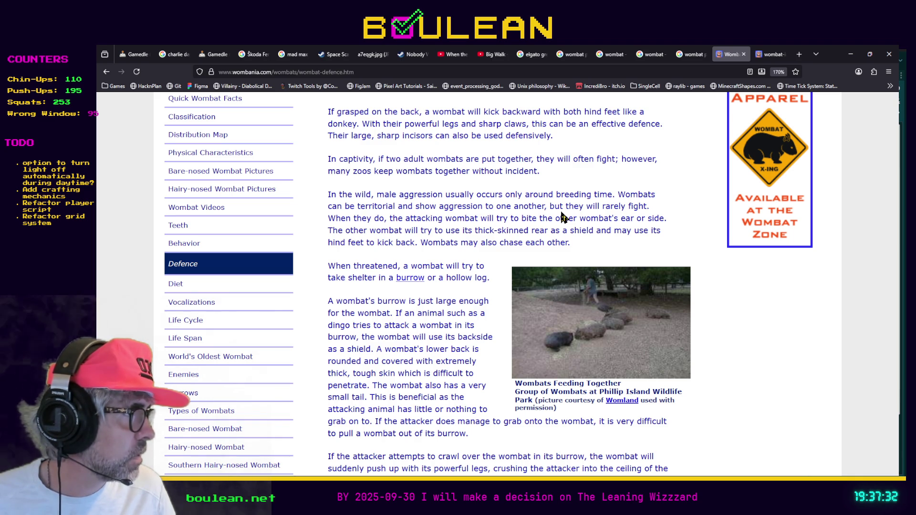
pyautogui.scroll(-2, 562, 217)
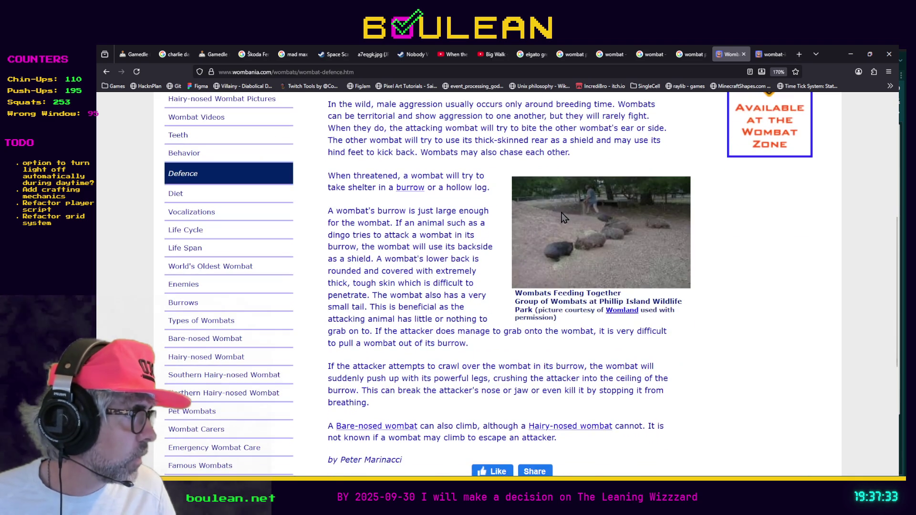
pyautogui.middleClick(600, 257)
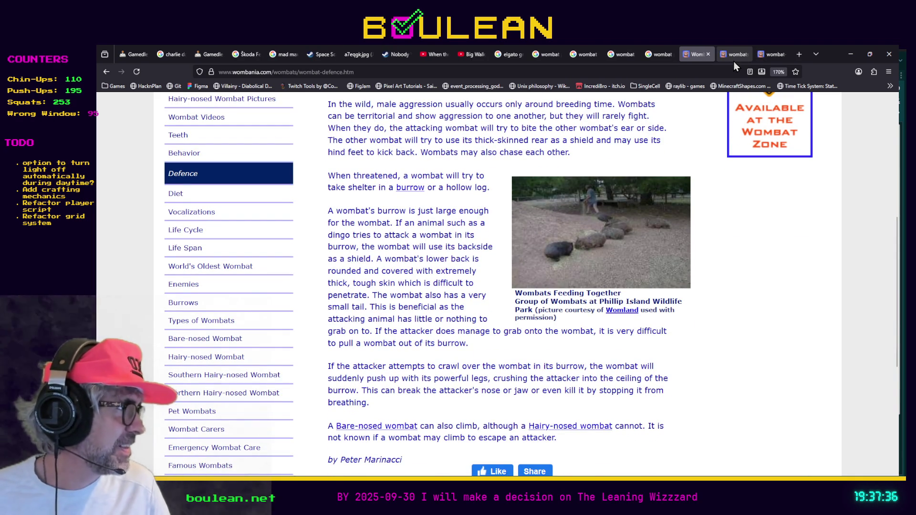
# View the Wombats Feeding Together photo enlarged in its own tab.
pyautogui.click(731, 56)
pyautogui.keyDown('ctrl'); pyautogui.scroll(3, 497, 281); pyautogui.keyUp('ctrl')
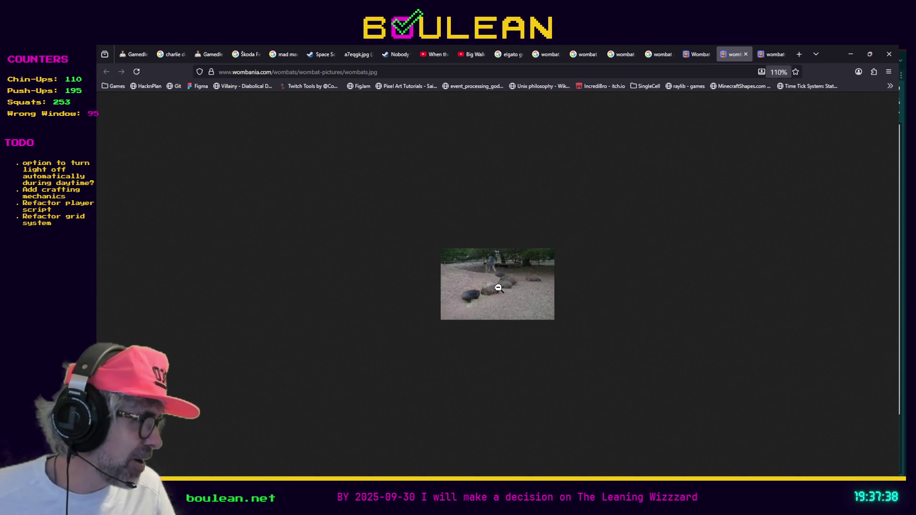
pyautogui.keyDown('ctrl'); pyautogui.scroll(5, 495, 274); pyautogui.keyUp('ctrl')
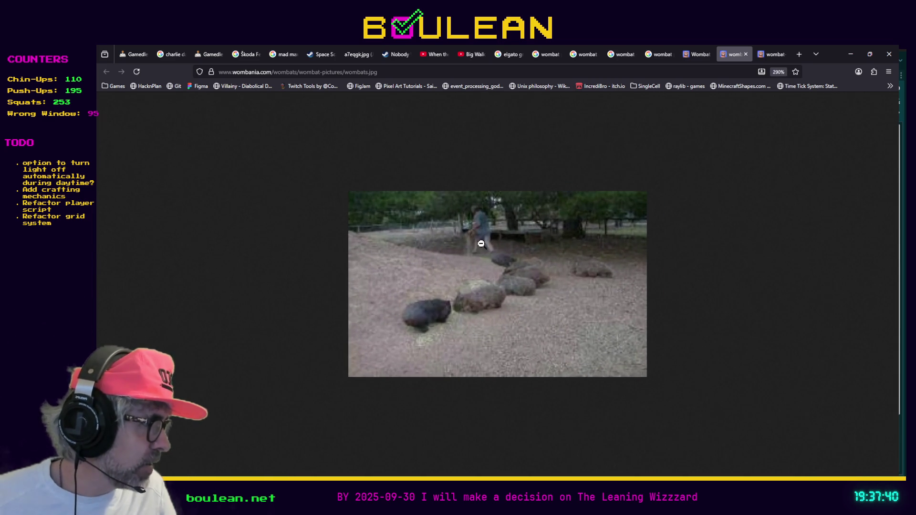
pyautogui.keyDown('ctrl'); pyautogui.scroll(3, 480, 243); pyautogui.keyUp('ctrl')
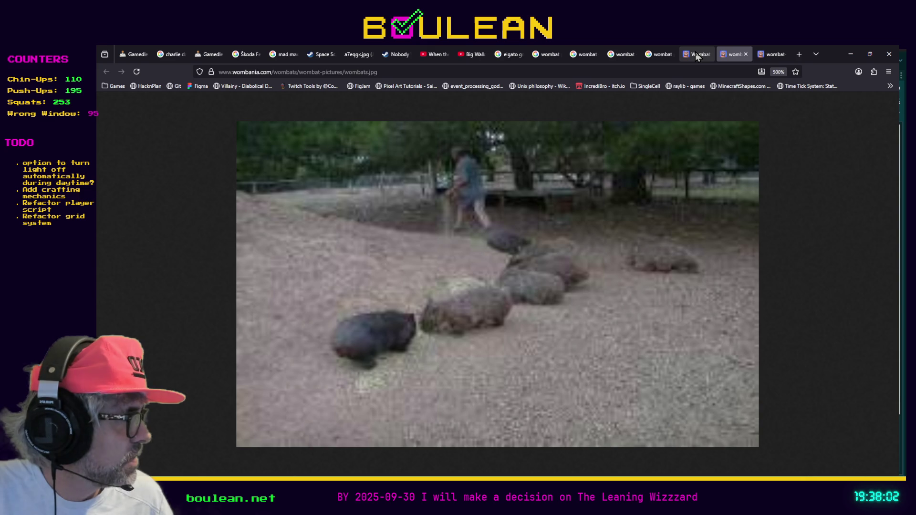
# Return to the Wombat Defence article, select its web address, then open the Wombat Vocalizations page.
pyautogui.click(696, 54)
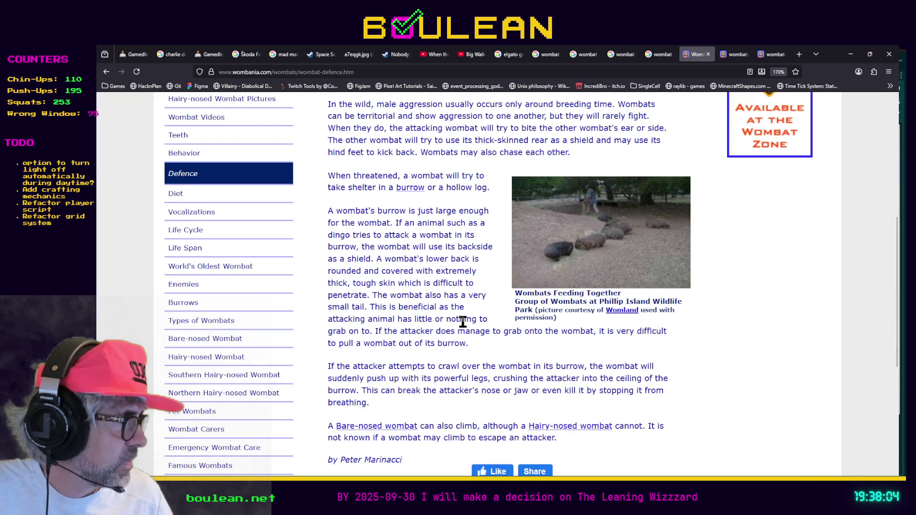
pyautogui.scroll(-3, 460, 321)
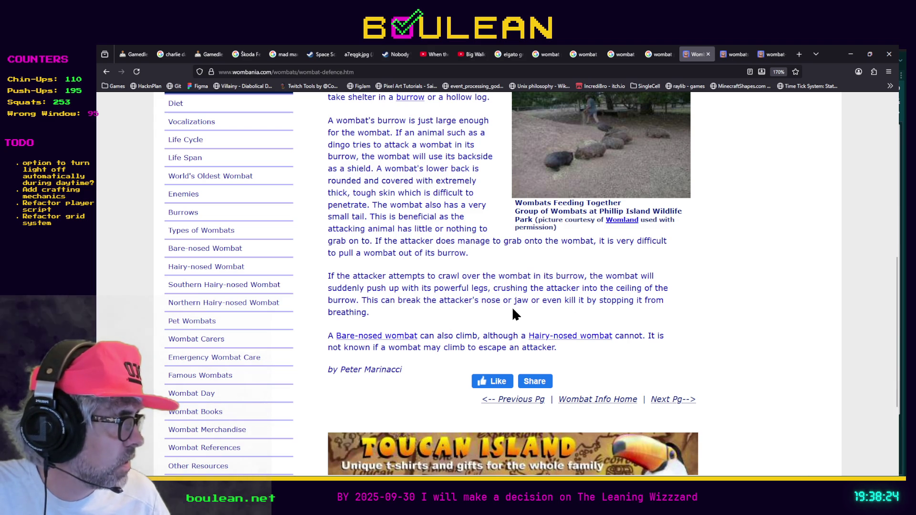
pyautogui.scroll(-2, 512, 311)
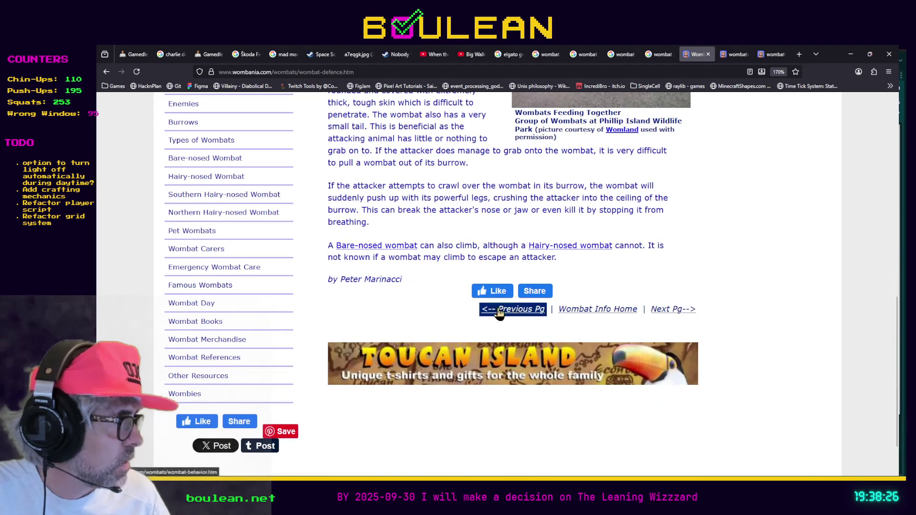
pyautogui.scroll(2, 436, 303)
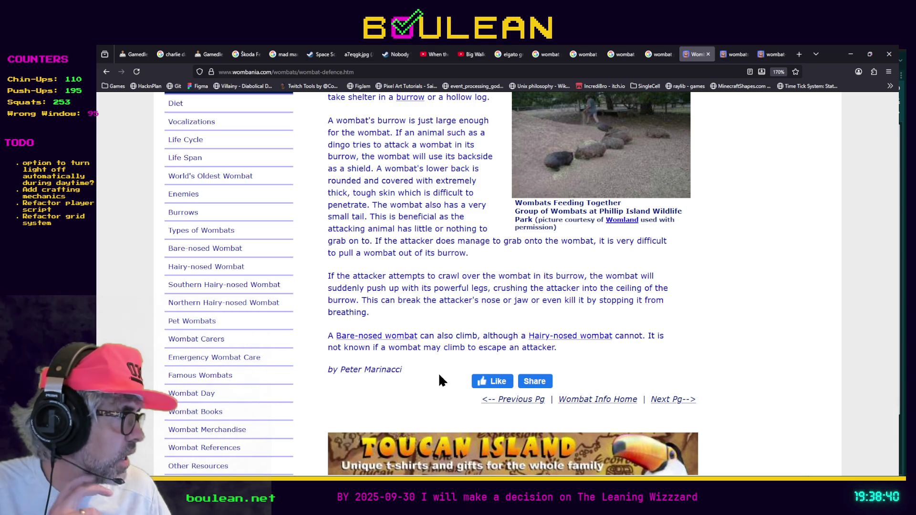
pyautogui.scroll(3, 439, 373)
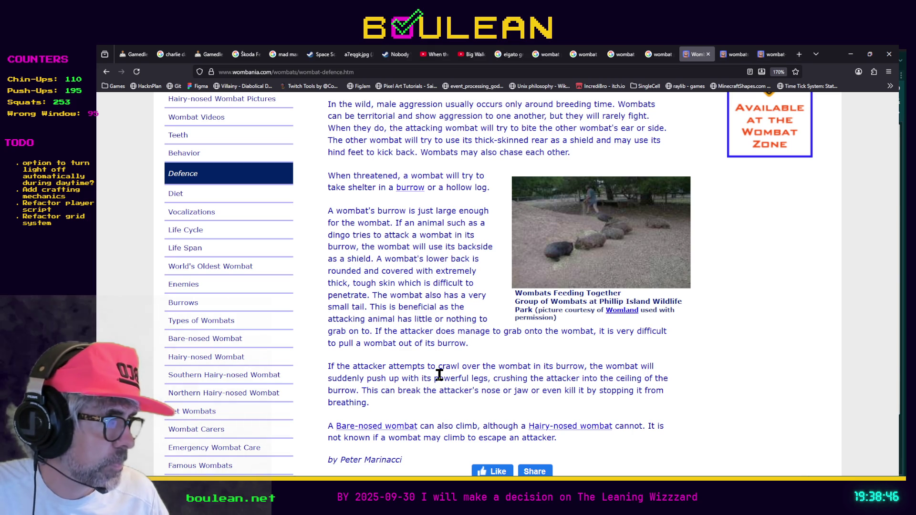
pyautogui.click(309, 71)
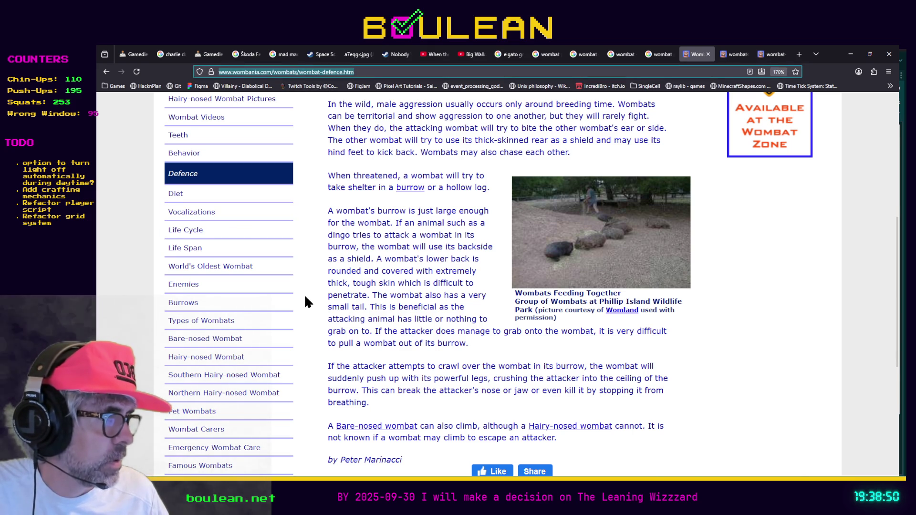
pyautogui.scroll(-2, 304, 294)
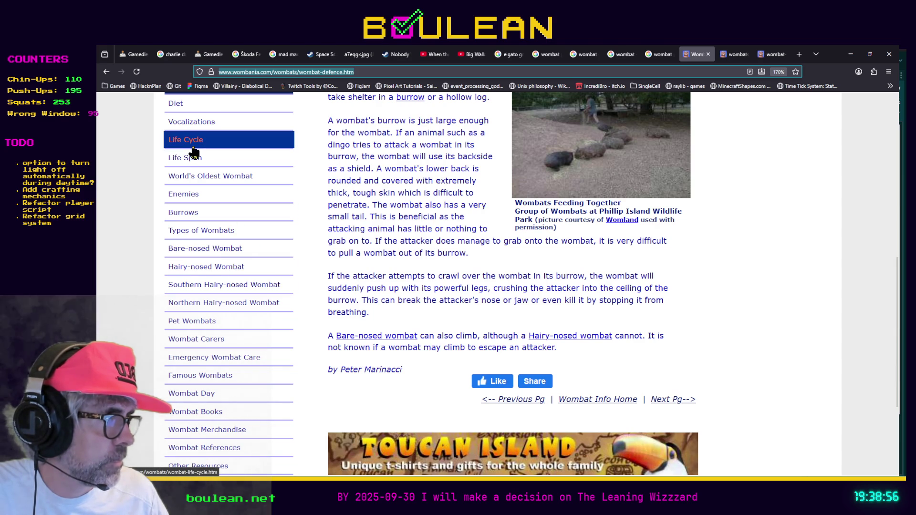
pyautogui.click(196, 123)
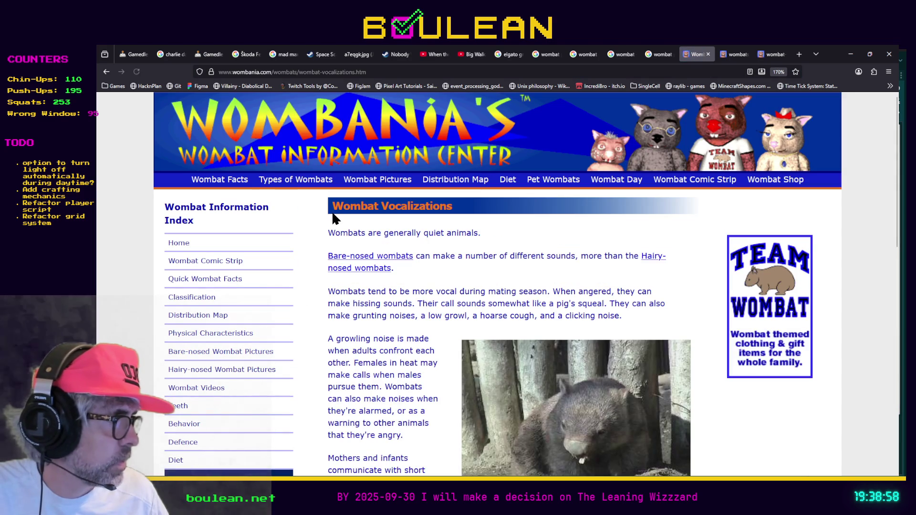
# Move from Wombat Teeth to the Wombat Videos page and start the 10 Jobs For Wombats video.
pyautogui.scroll(-2, 336, 225)
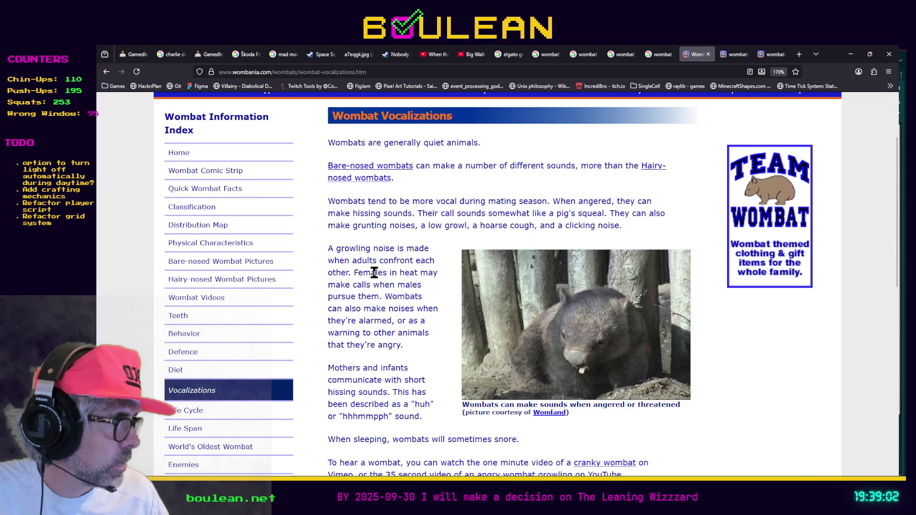
pyautogui.click(205, 320)
pyautogui.scroll(-2, 210, 315)
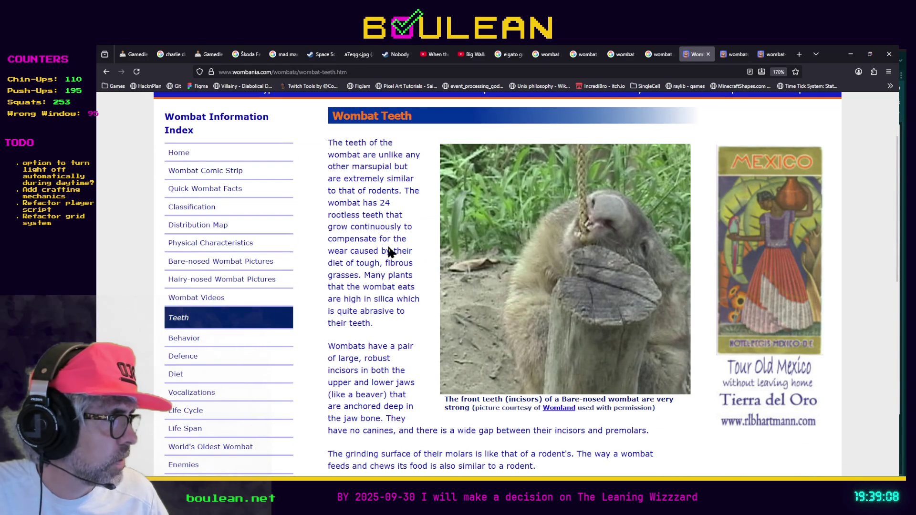
pyautogui.click(214, 301)
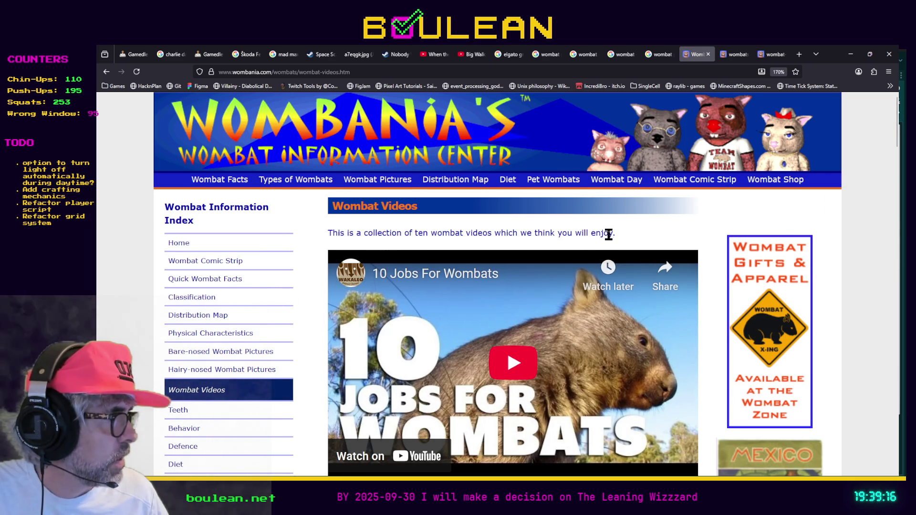
pyautogui.scroll(-1, 619, 237)
pyautogui.scroll(-2, 618, 237)
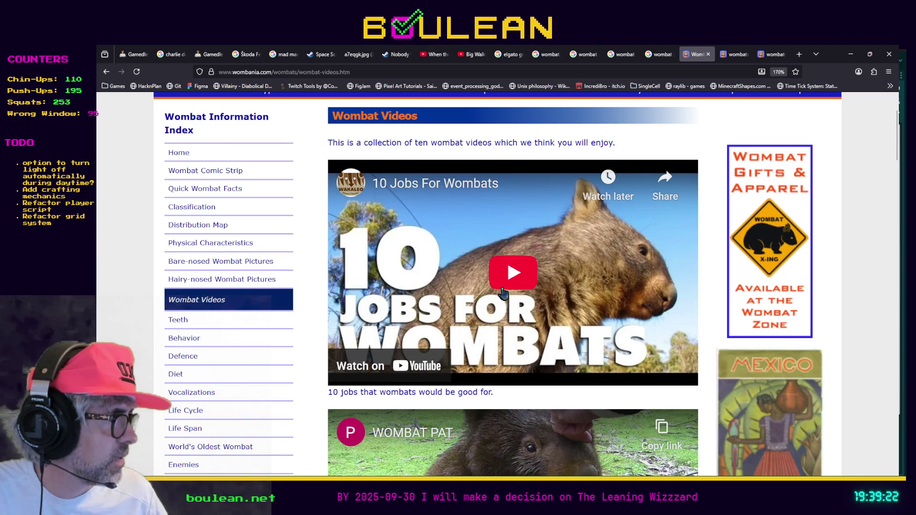
pyautogui.click(520, 283)
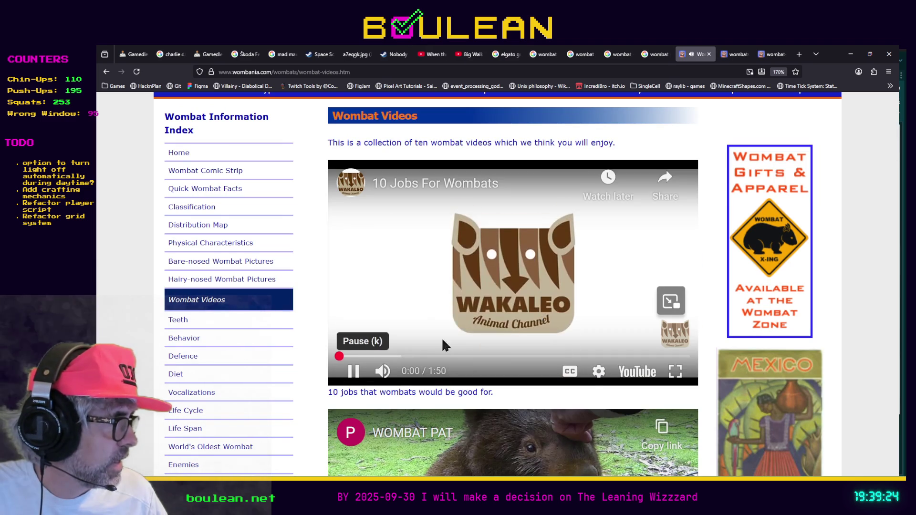
# Watch the 10 Jobs For Wombats video full screen, pausing and resuming it.
pyautogui.click(346, 375)
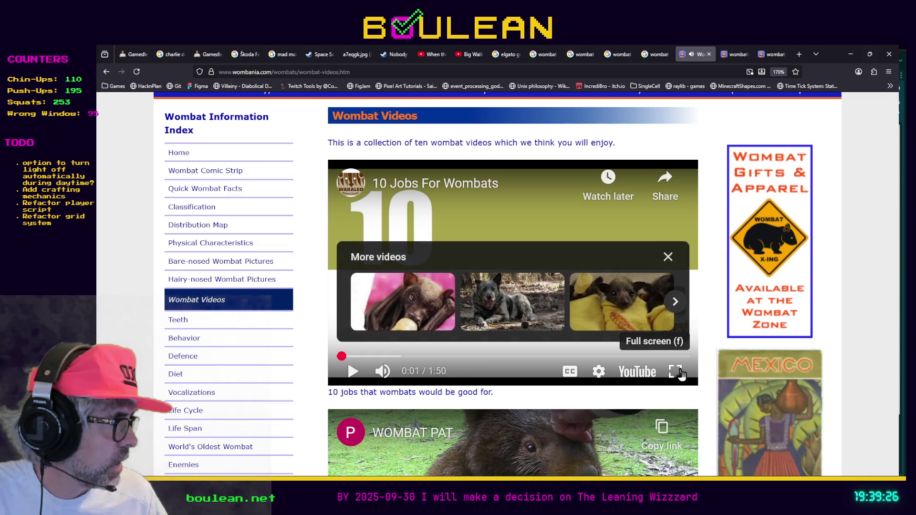
pyautogui.click(676, 371)
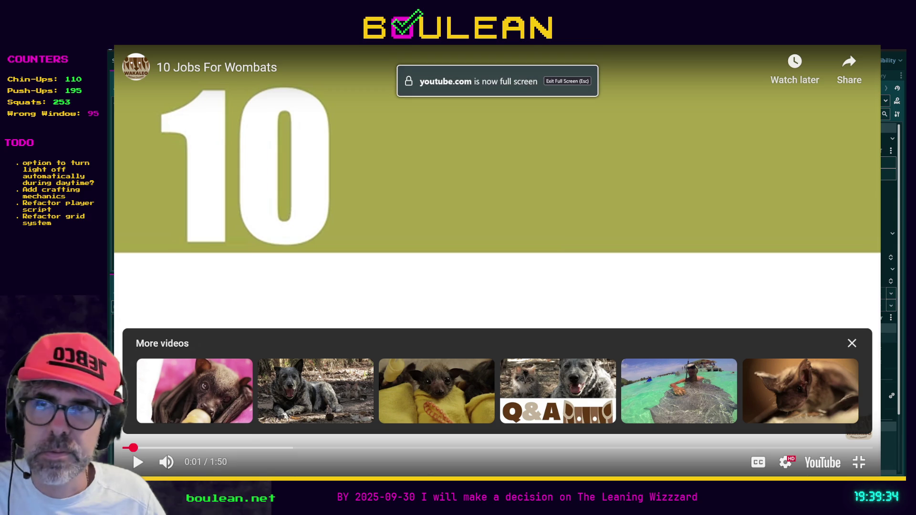
pyautogui.click(418, 244)
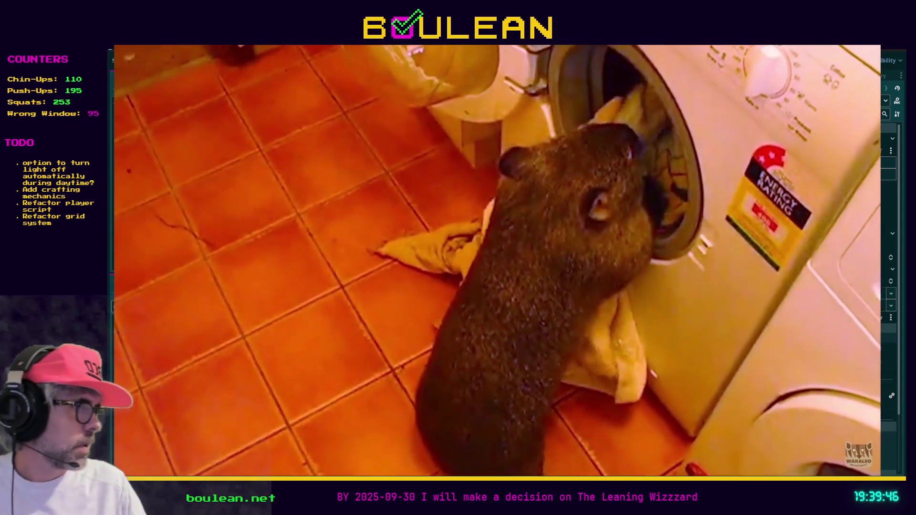
pyautogui.moveTo(496, 258)
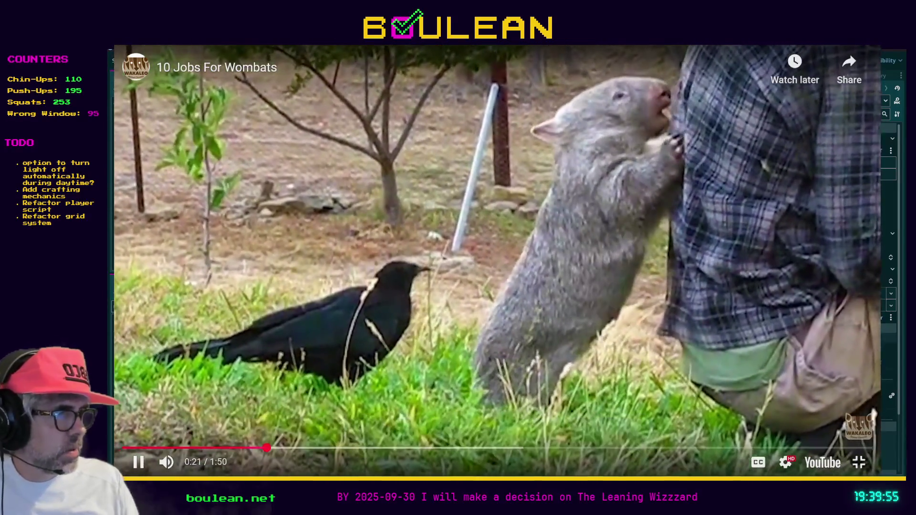
pyautogui.click(414, 289)
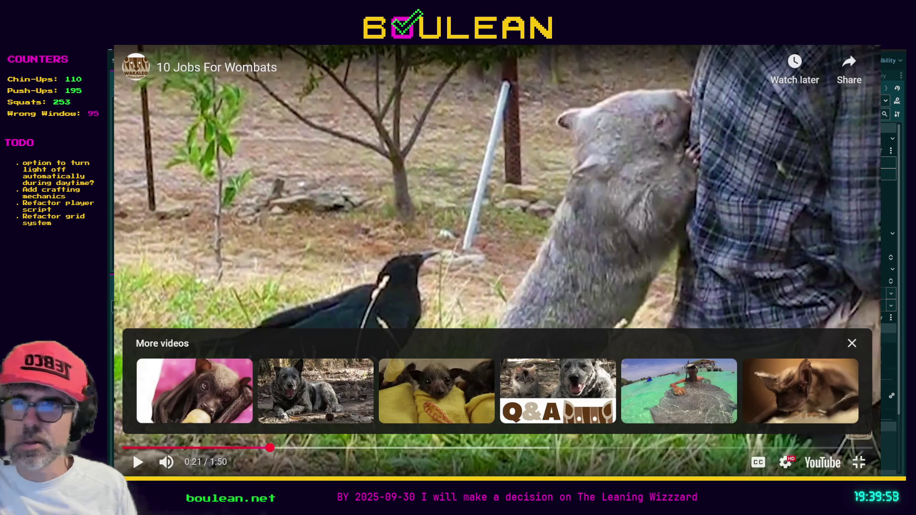
pyautogui.click(608, 229)
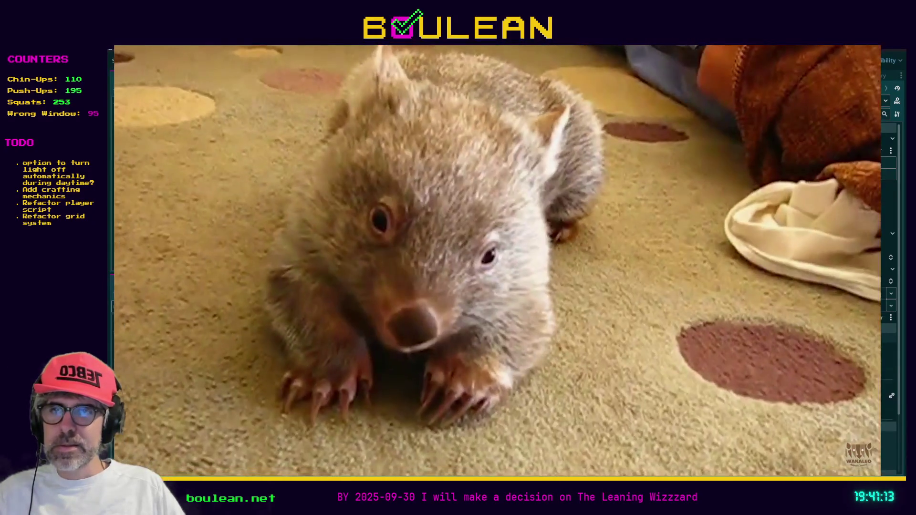
# Exit full screen, pause the video at 1:39, and switch to wombat.gd in Godot.
pyautogui.moveTo(661, 235)
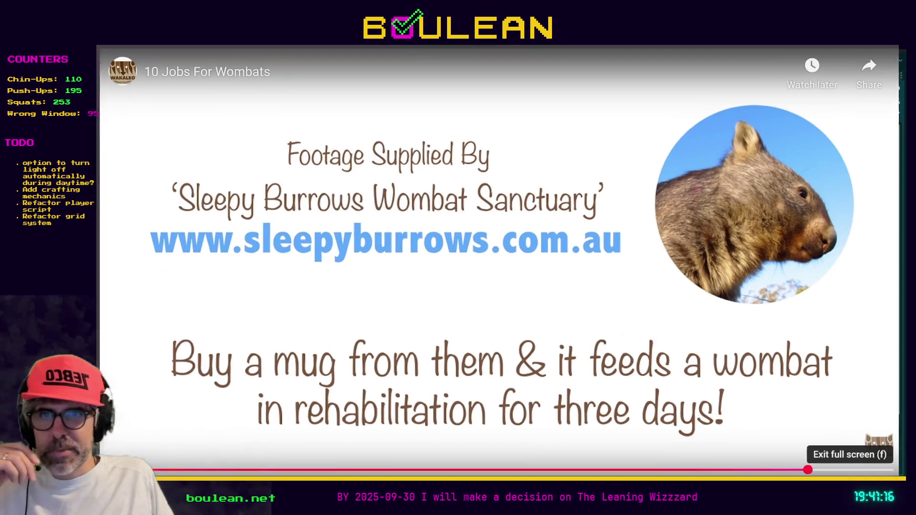
pyautogui.click(859, 462)
pyautogui.click(426, 305)
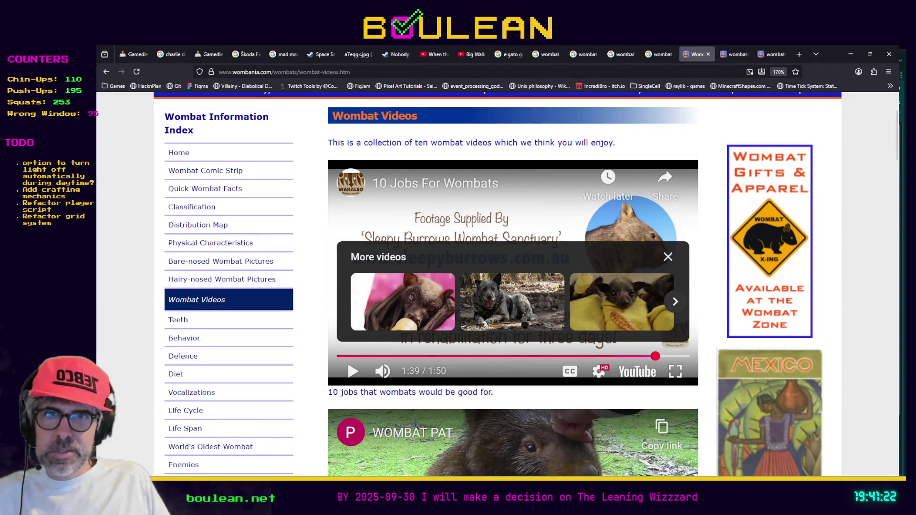
pyautogui.hotkey('alt', 'Tab')
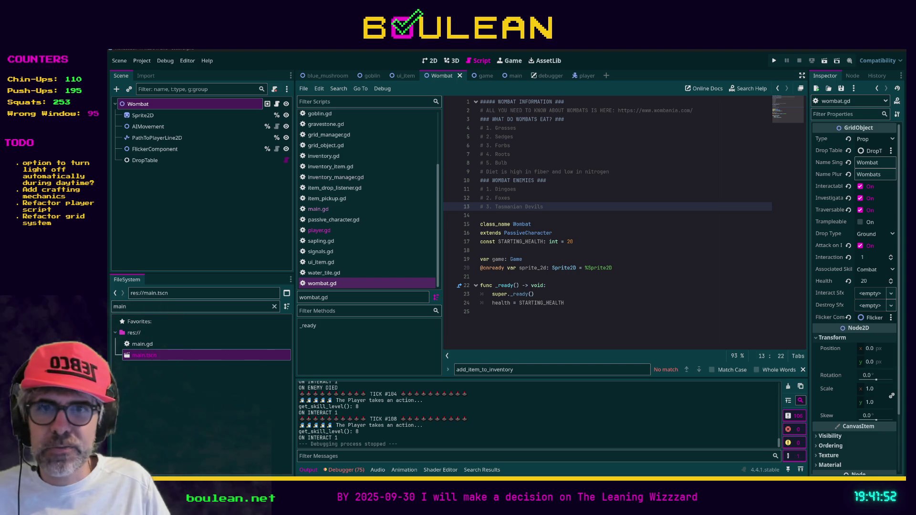
# Back in Firefox, search 'giant hoover vaccuum' in a new tab.
pyautogui.hotkey('alt', 'Tab')
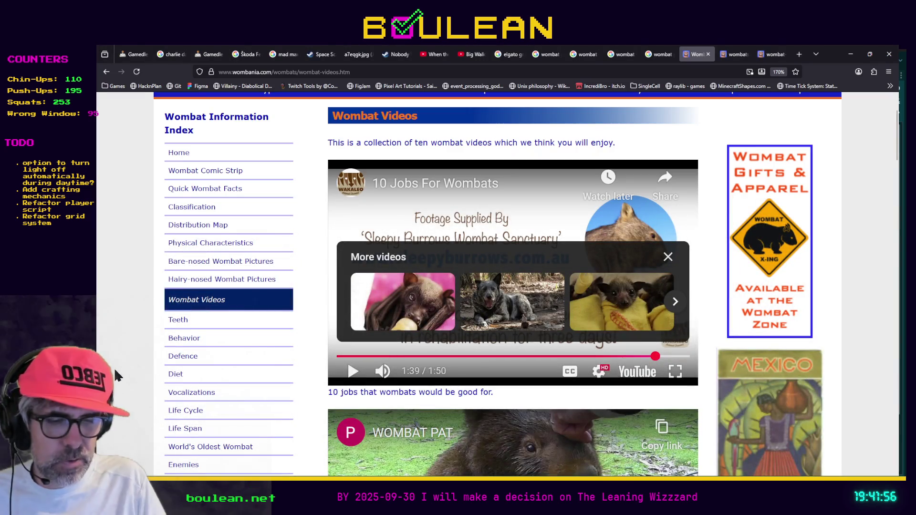
pyautogui.hotkey('ctrl', 't')
pyautogui.write('giant hoover vaccuum')
pyautogui.press('Return')
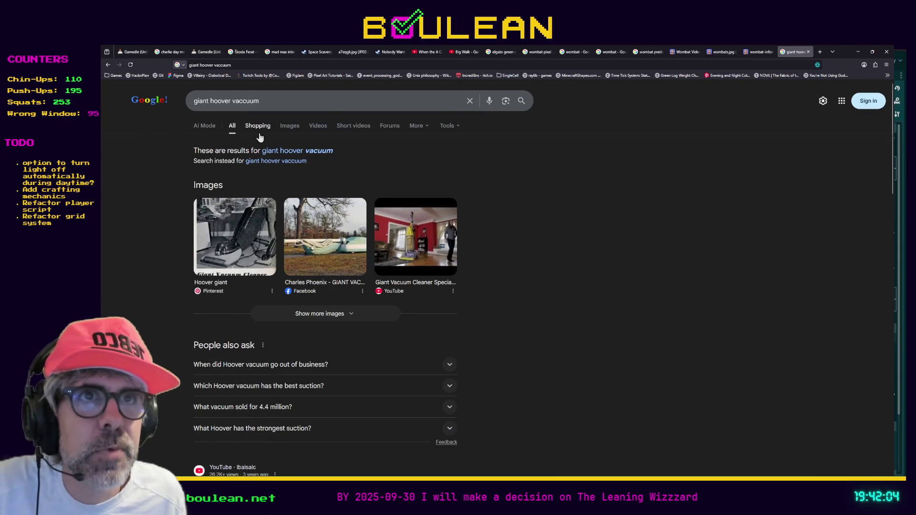
# Rerun the search with the corrected spelling 'vacuum' and show image results.
pyautogui.scroll(-3, 167, 252)
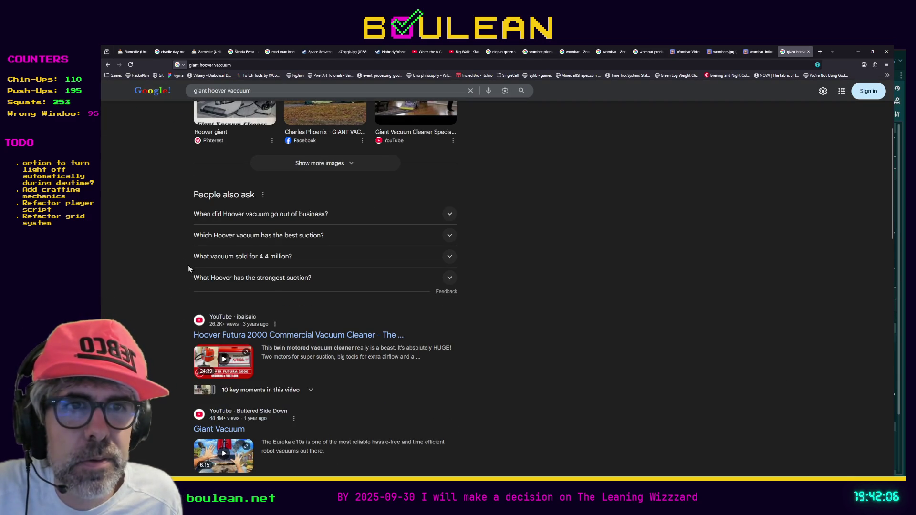
pyautogui.scroll(-4, 191, 270)
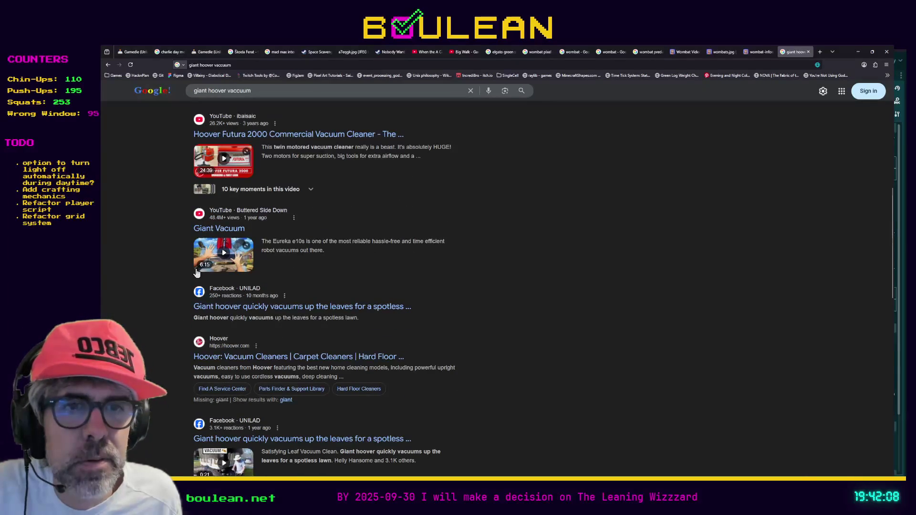
pyautogui.scroll(7, 197, 273)
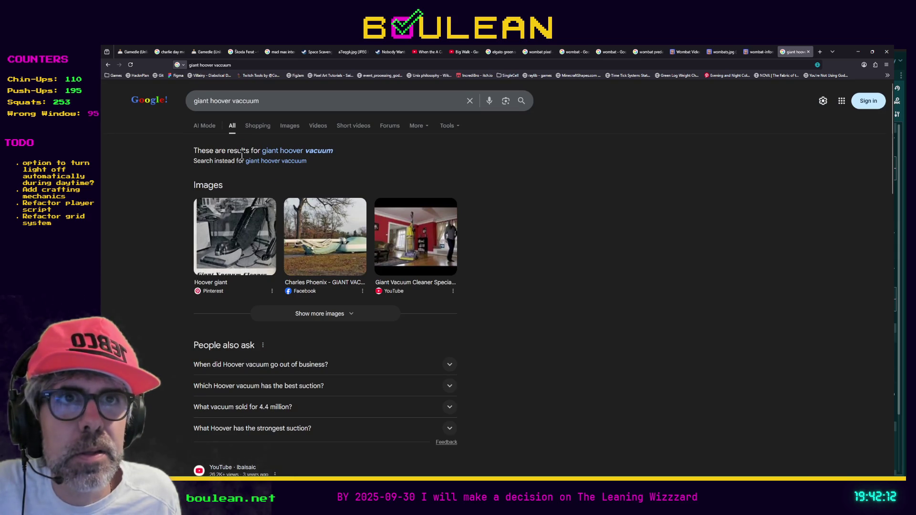
pyautogui.click(290, 151)
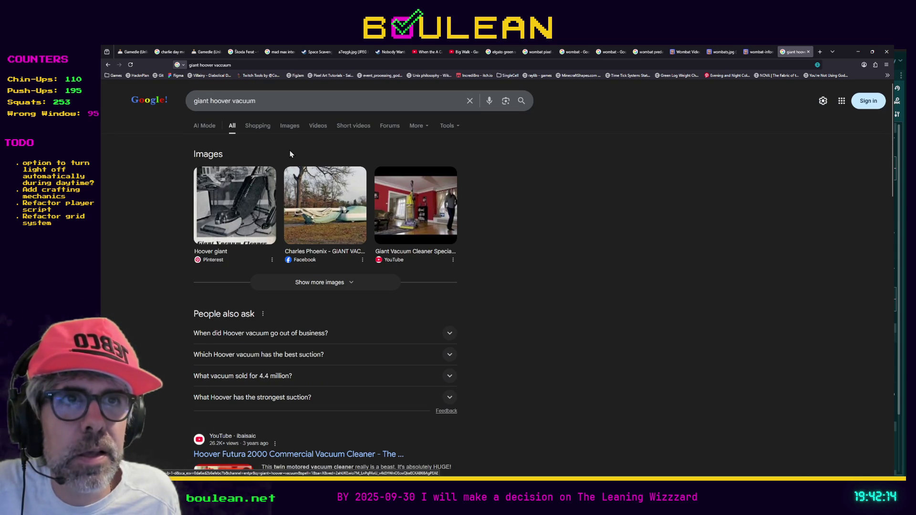
pyautogui.click(295, 125)
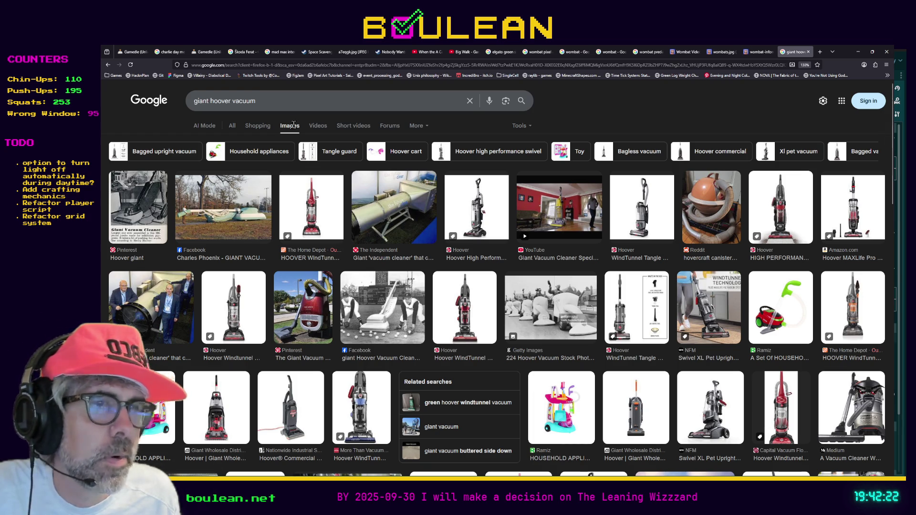
# Try image searches for 'giant vacuum' and then 'giant kirby vacuum'.
pyautogui.doubleClick(223, 101)
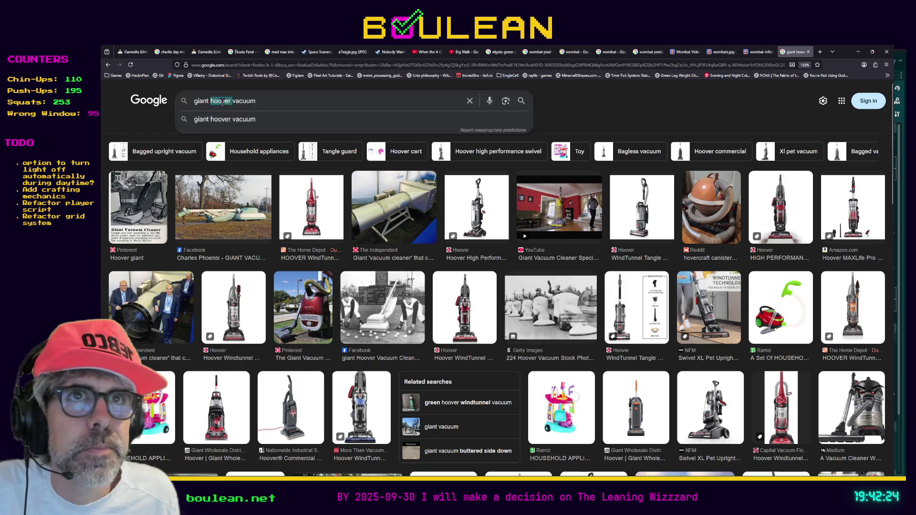
pyautogui.press('BackSpace')
pyautogui.press('Return')
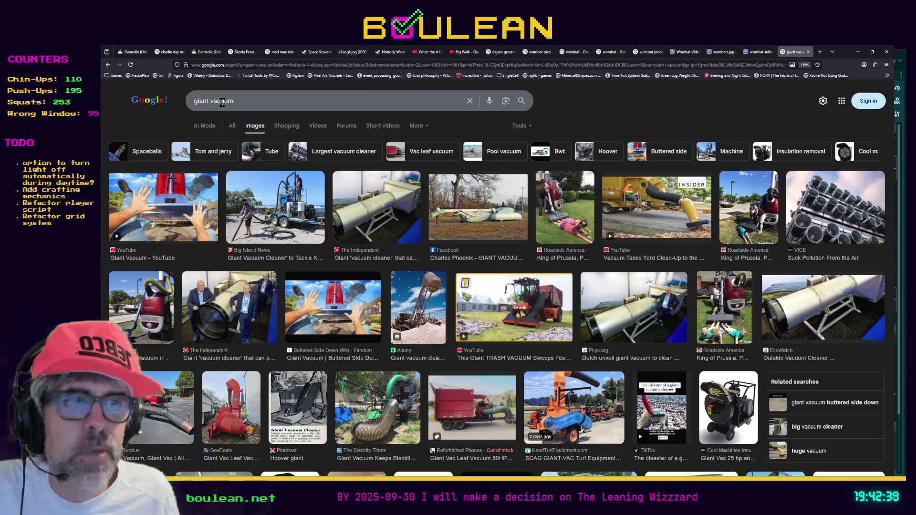
pyautogui.click(214, 102)
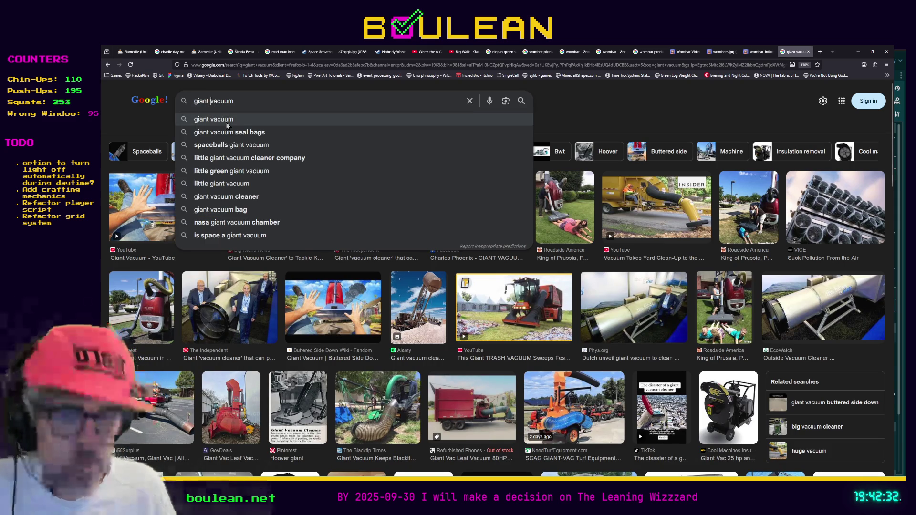
pyautogui.write('kirby')
pyautogui.press('Return')
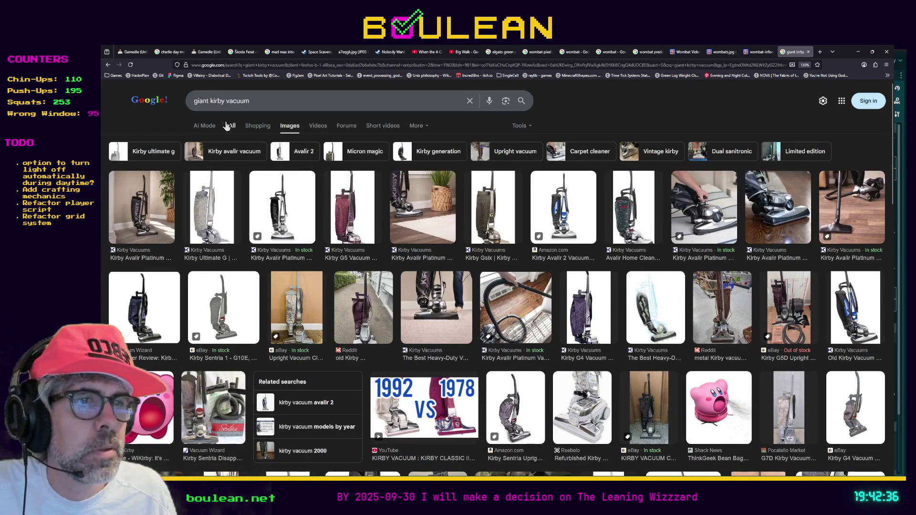
# Search 'giant hoover vacuum convention' and open the TikTok vacuum collectors video.
pyautogui.click(216, 103)
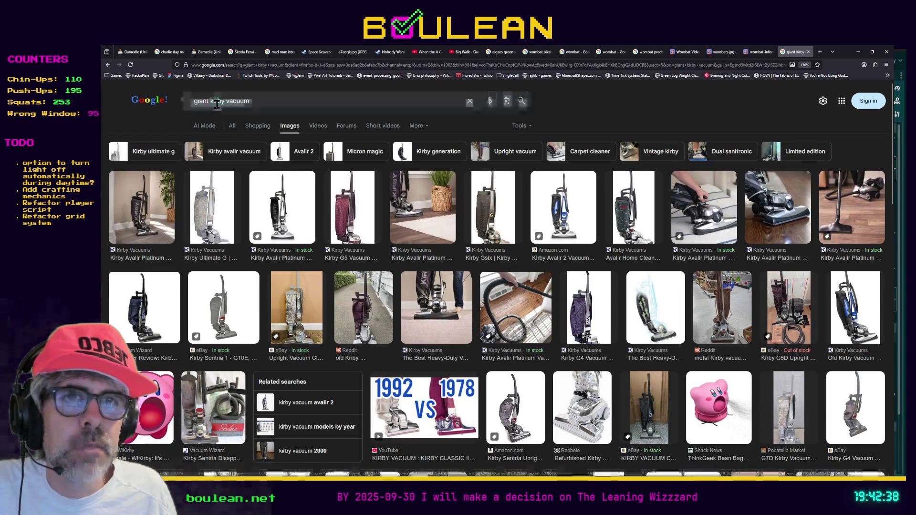
pyautogui.doubleClick(217, 103)
pyautogui.write('hoove')
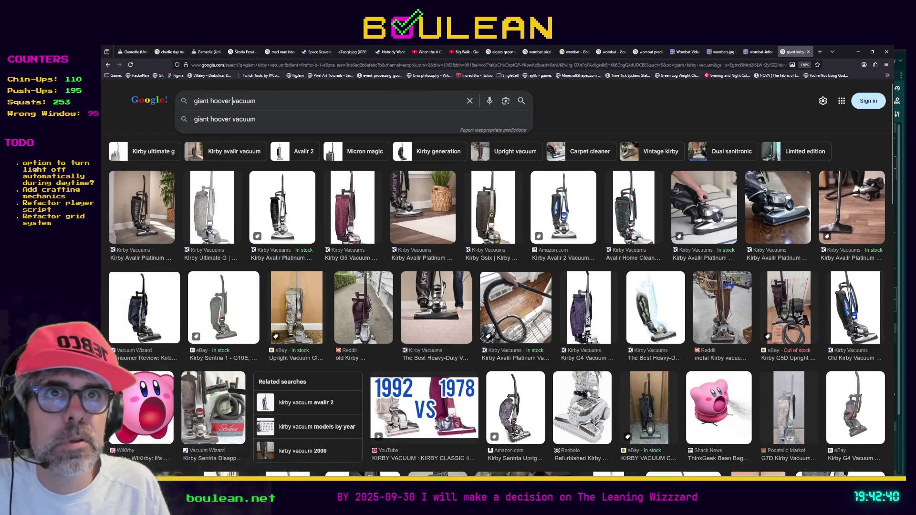
pyautogui.press('Return')
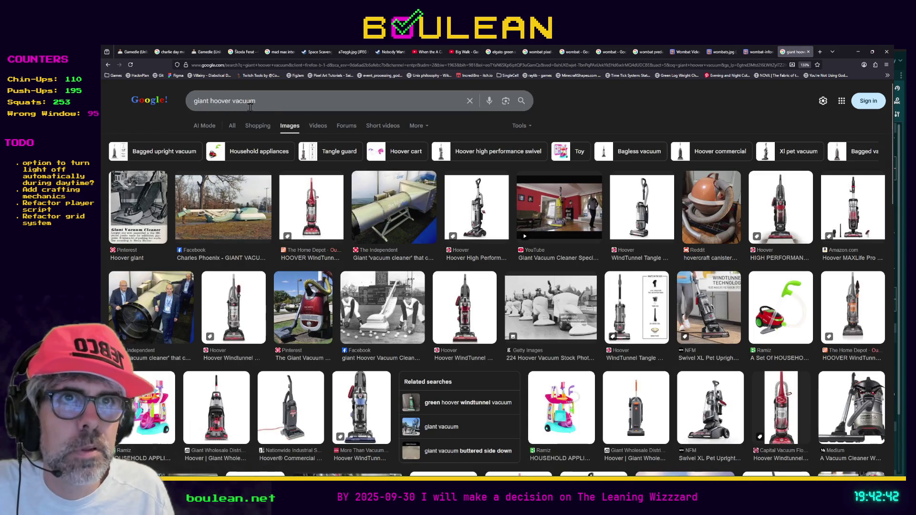
pyautogui.click(272, 107)
pyautogui.write('com')
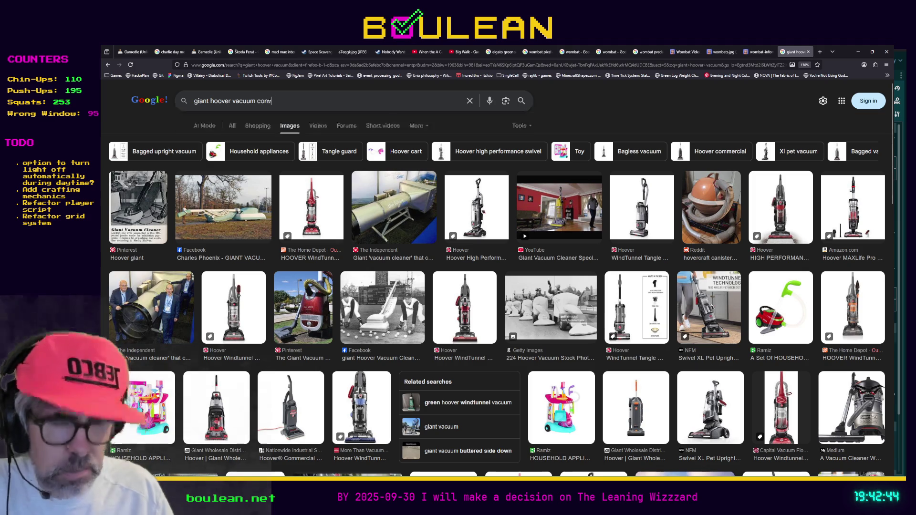
pyautogui.write('ntio')
pyautogui.press('Return')
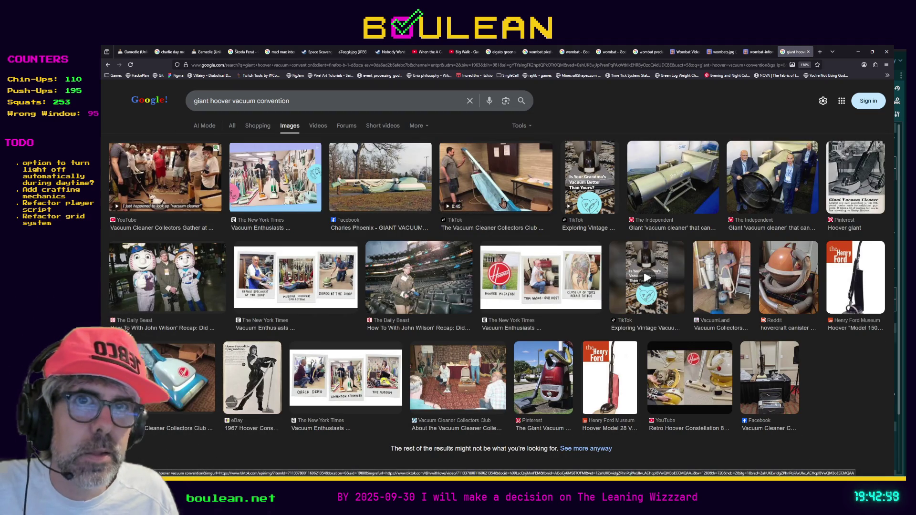
pyautogui.click(502, 231)
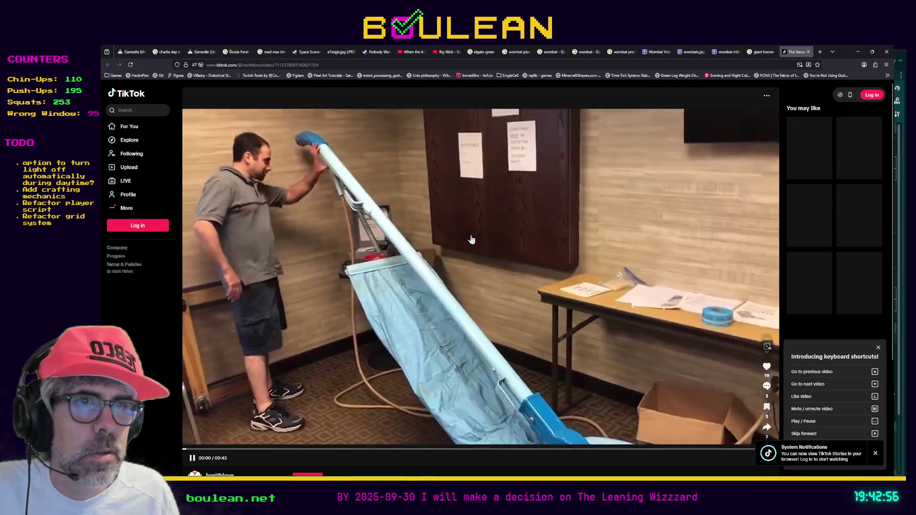
# Watch the TikTok vacuum collectors video with sound on, then open a new tab and minimize Firefox.
pyautogui.click(193, 452)
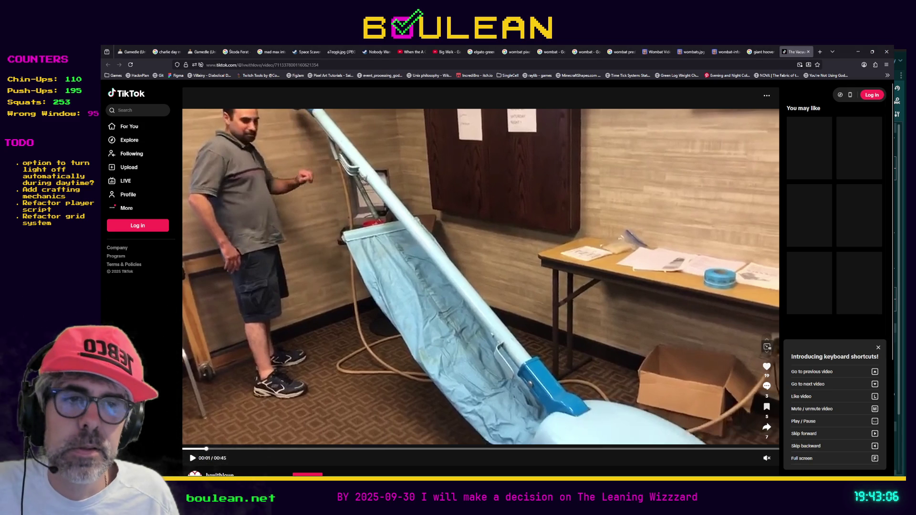
pyautogui.click(767, 458)
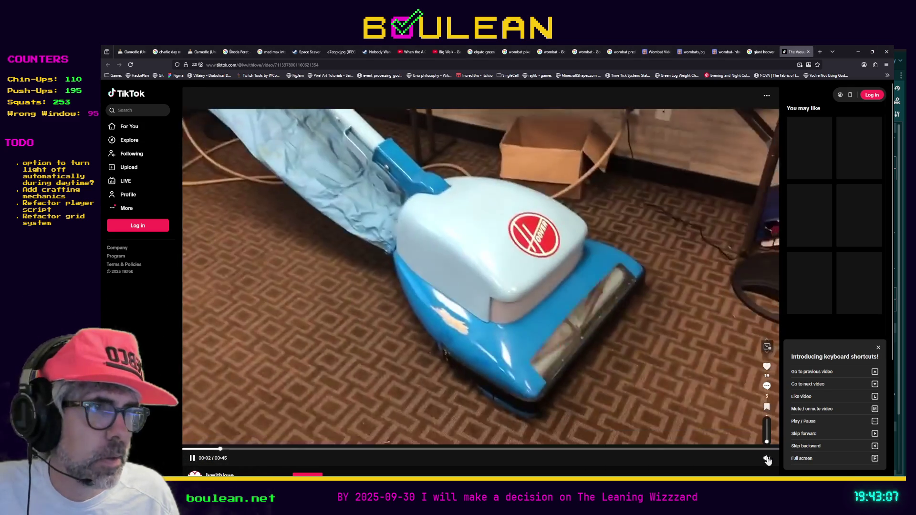
pyautogui.click(767, 458)
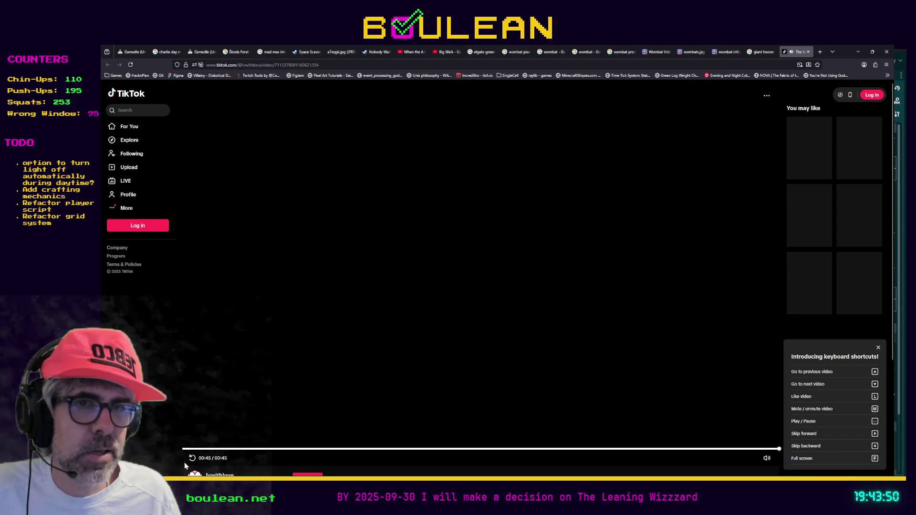
pyautogui.click(819, 52)
pyautogui.click(857, 52)
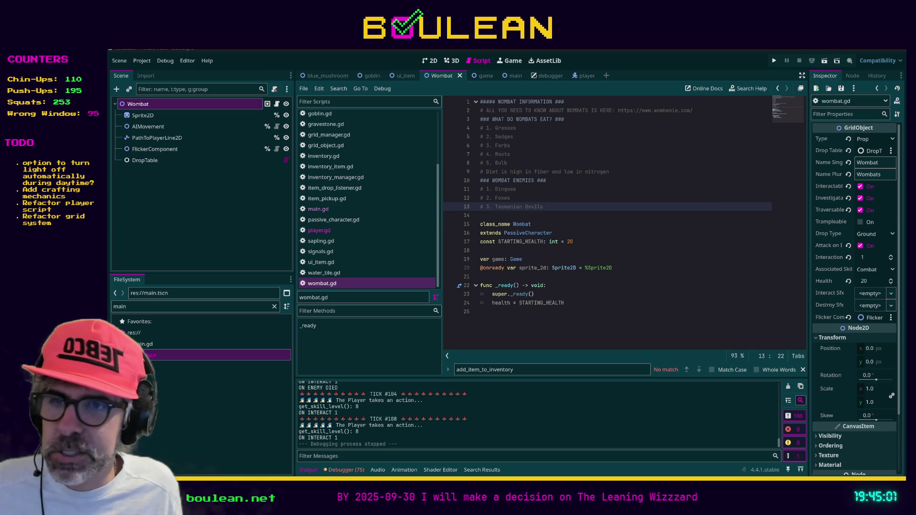
# Replay the TikTok video from the start, then minimize Firefox and go to the script's empty last line.
pyautogui.hotkey('alt', 'Tab')
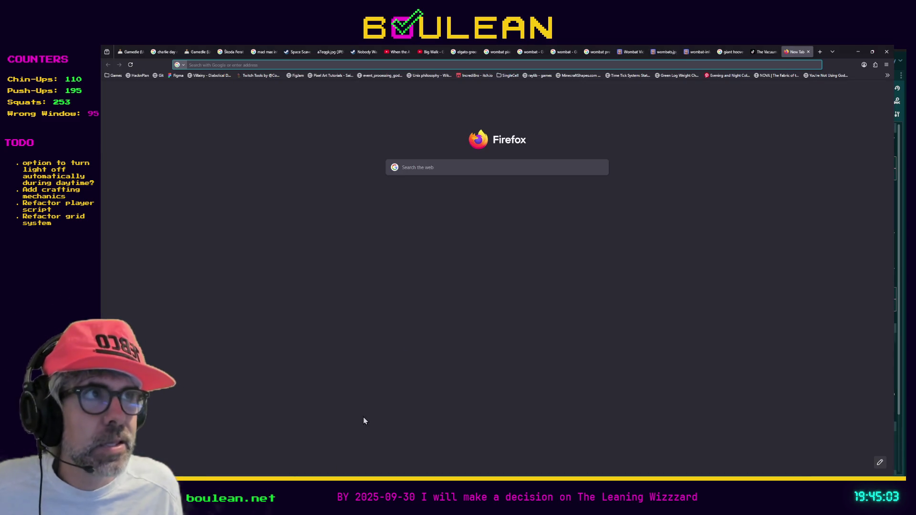
pyautogui.click(763, 56)
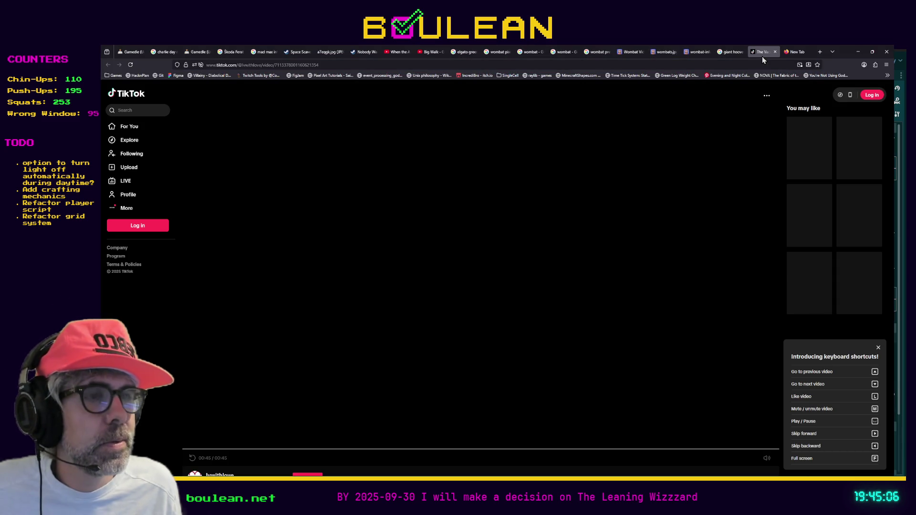
pyautogui.click(191, 459)
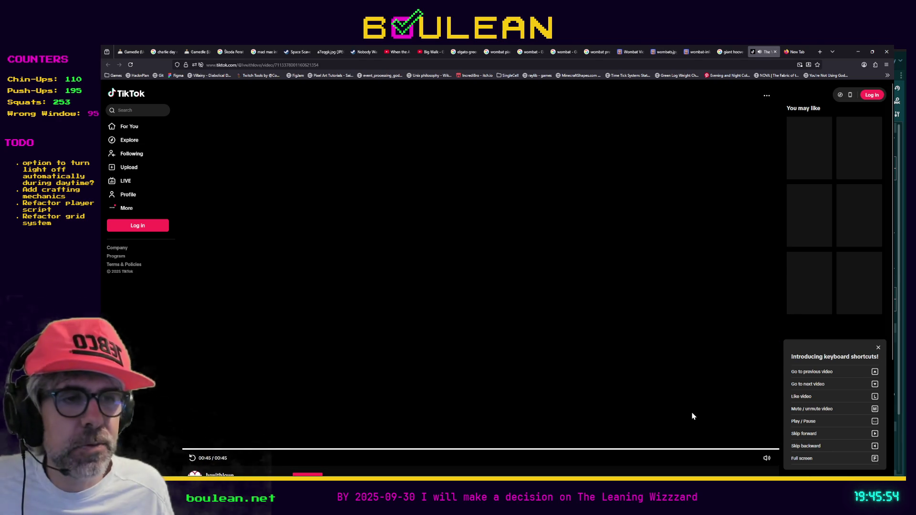
pyautogui.click(858, 52)
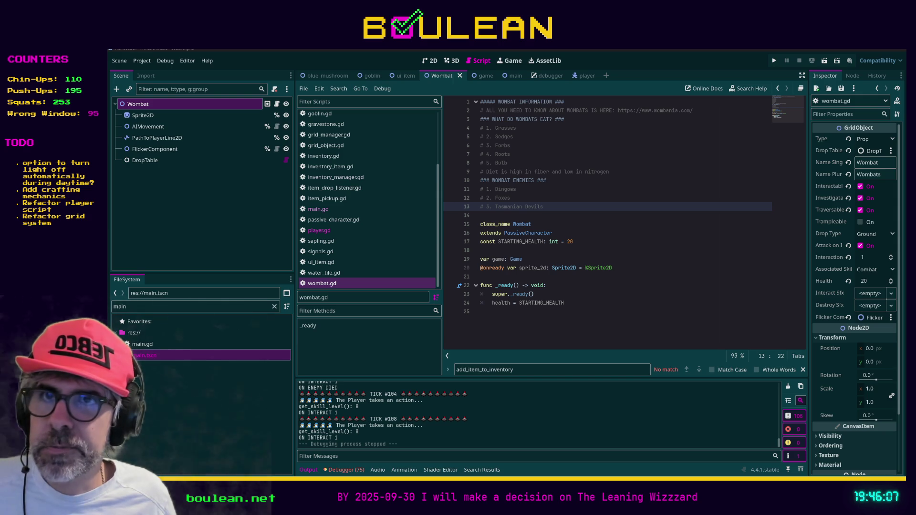
pyautogui.click(526, 337)
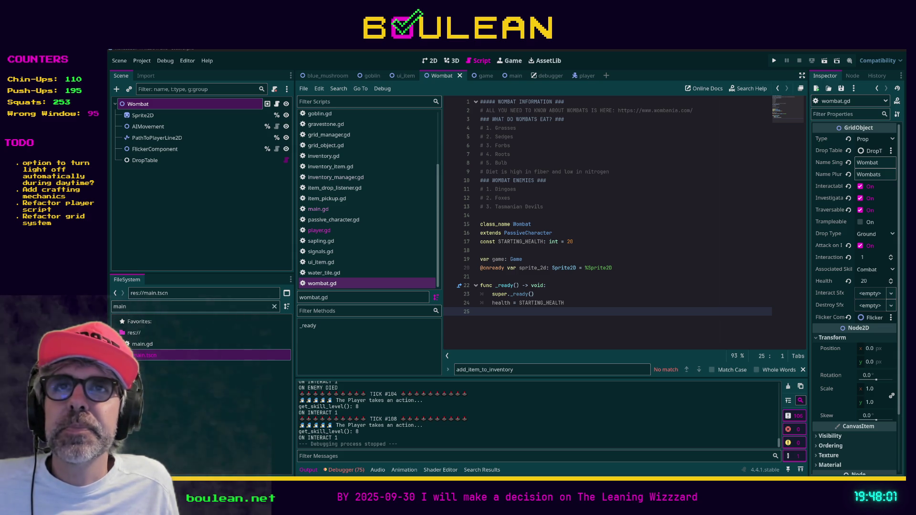
pyautogui.click(663, 244)
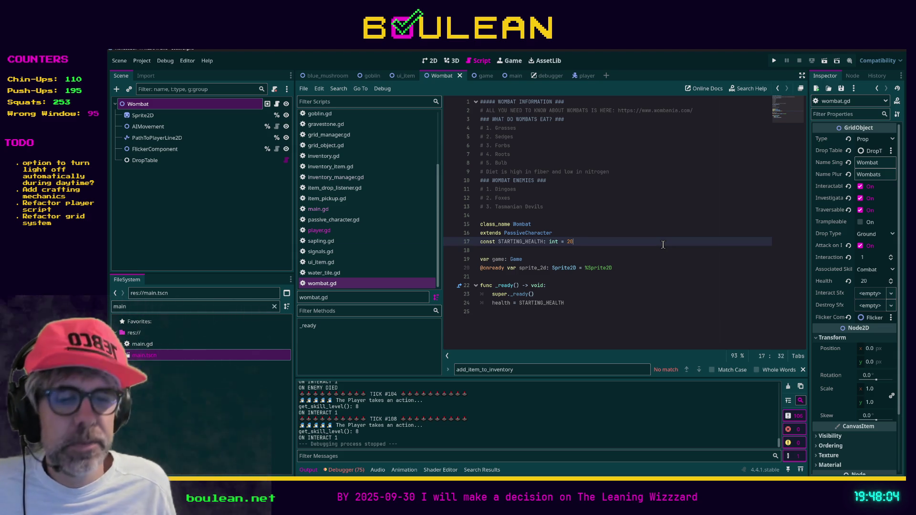
pyautogui.press('F5')
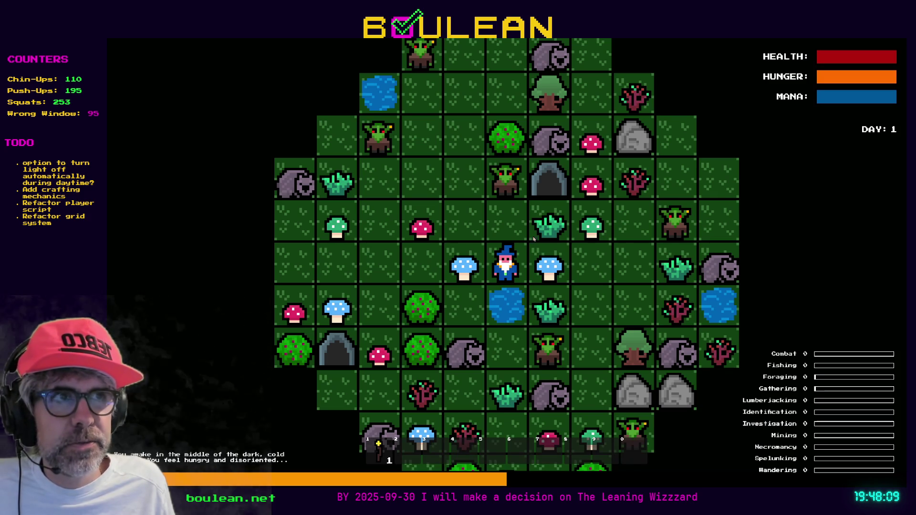
# Walk the wizard down a tile, zoom the map, then stop the Boulean test run with F8.
pyautogui.press('Down')
pyautogui.press('Down')
pyautogui.scroll(3, 457, 300)
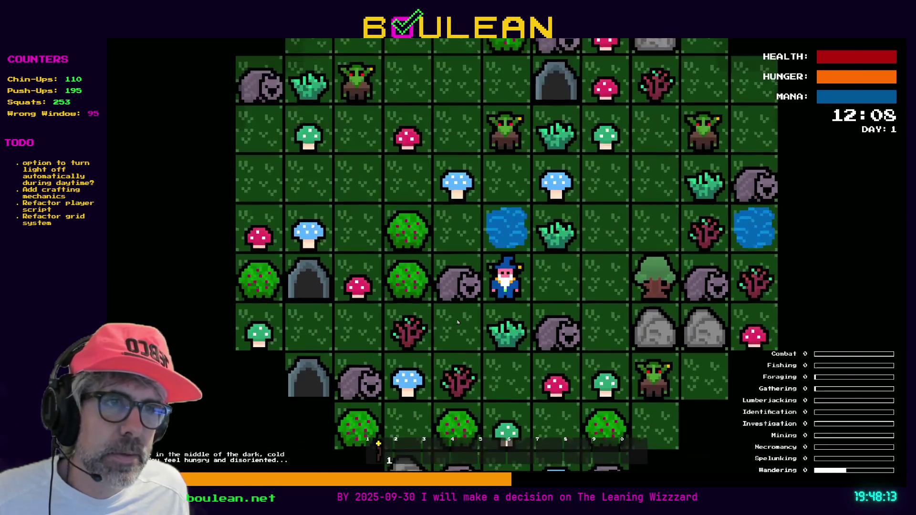
pyautogui.scroll(1, 457, 300)
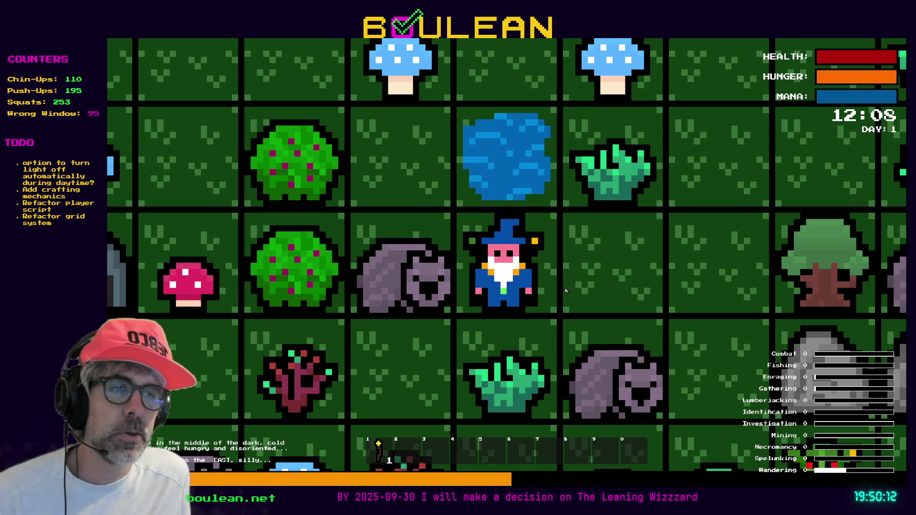
pyautogui.scroll(-1, 565, 290)
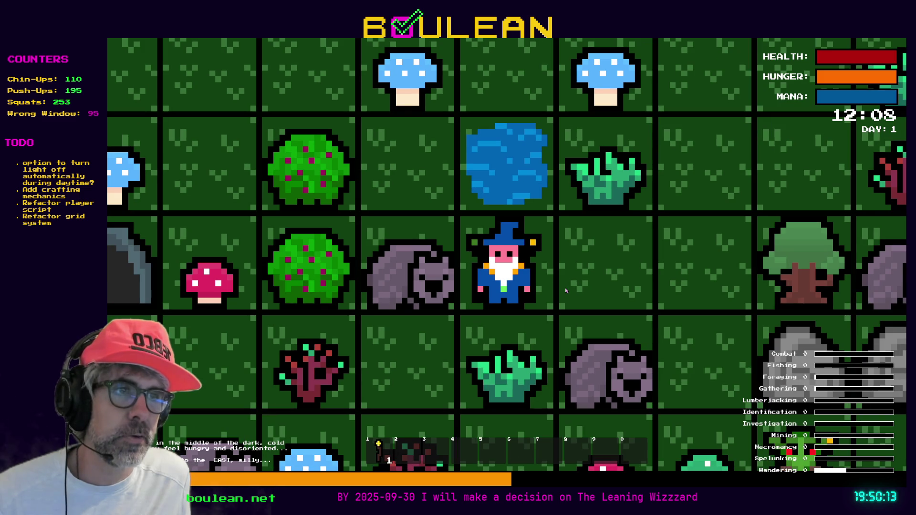
pyautogui.press('F8')
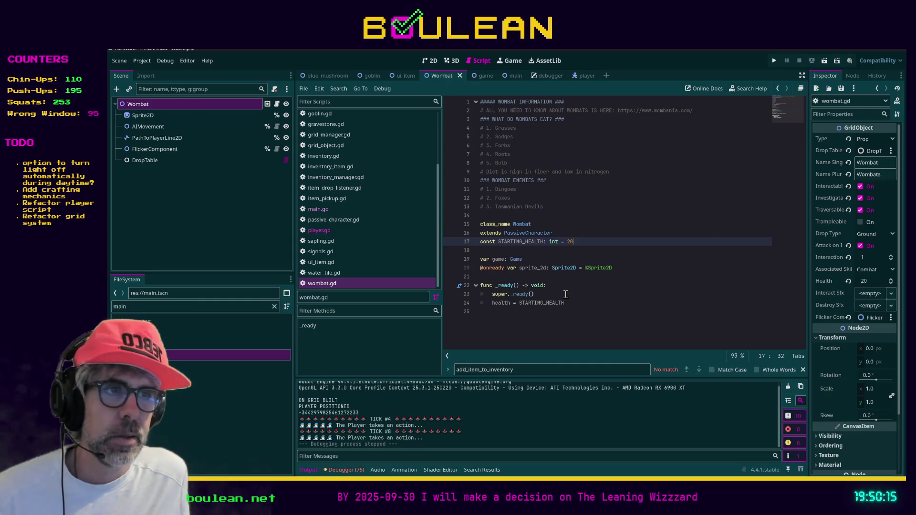
# Delete the add_item_to_inventory text from wombat.gd's find bar, then switch to Firefox.
pyautogui.click(580, 312)
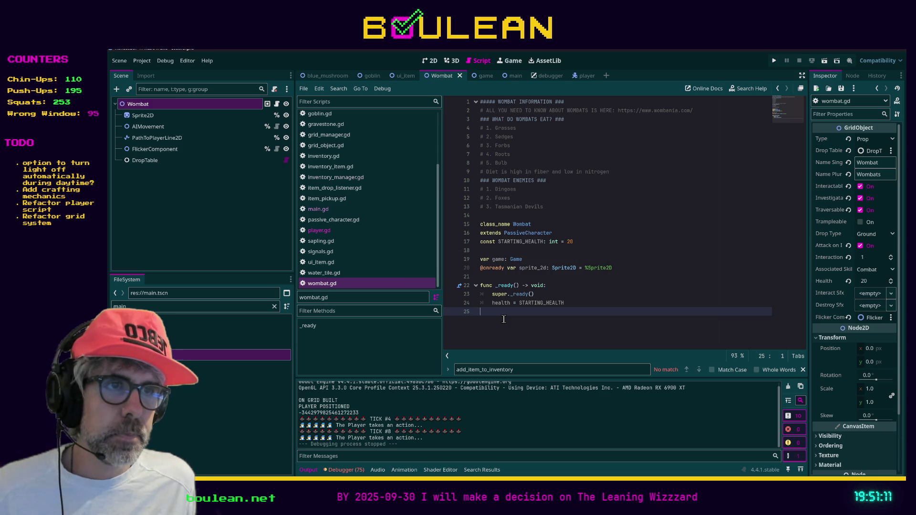
pyautogui.moveTo(442, 333); pyautogui.dragTo(404, 332)
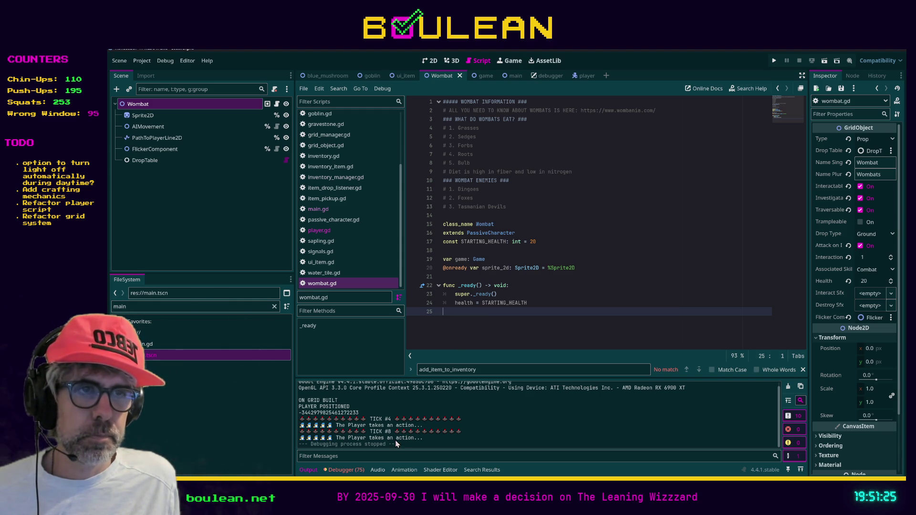
pyautogui.doubleClick(508, 371)
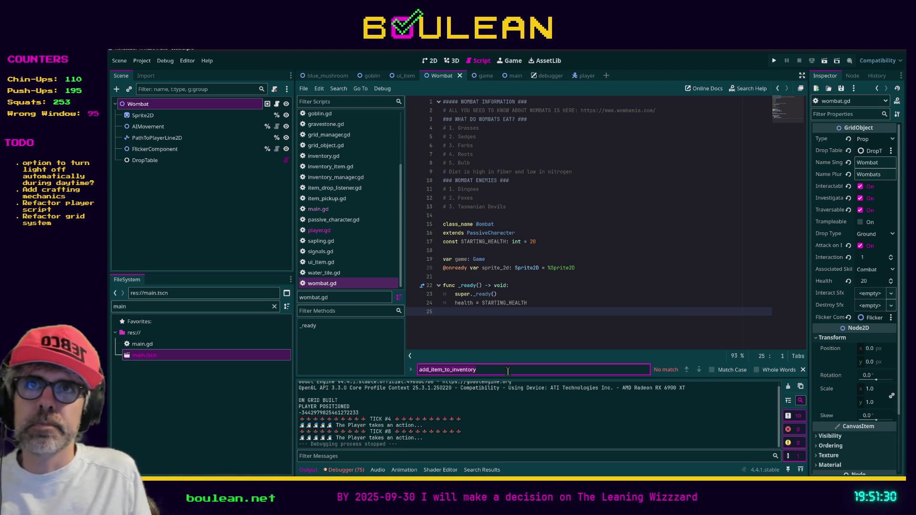
pyautogui.press('BackSpace')
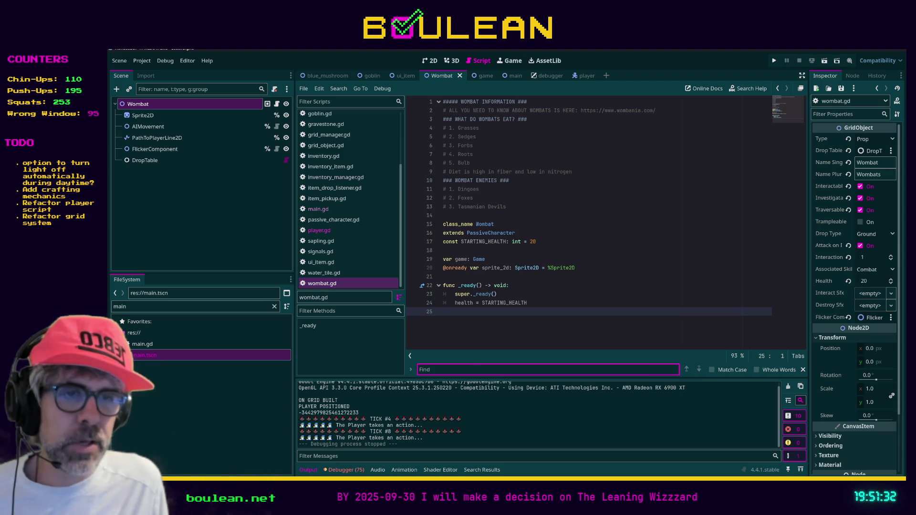
pyautogui.hotkey('alt', 'Tab')
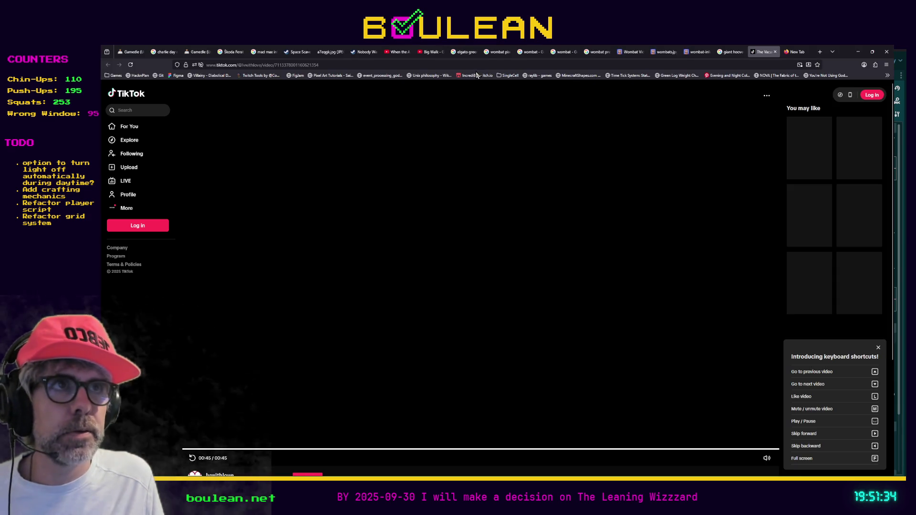
# Search 'finding gern' in a new Firefox tab and play Finding Fern's Steam trailer full screen.
pyautogui.click(468, 65)
pyautogui.hotkey('ctrl', 't')
pyautogui.write('find')
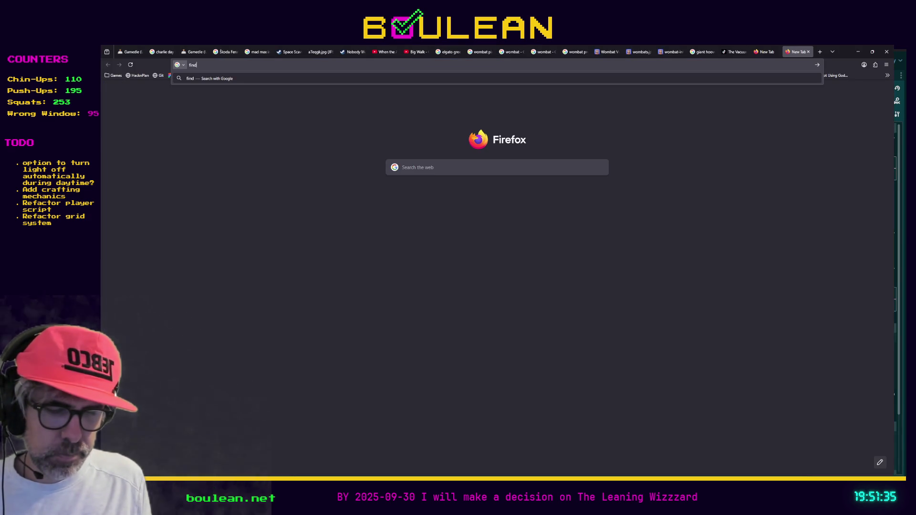
pyautogui.write('ing gern')
pyautogui.press('Return')
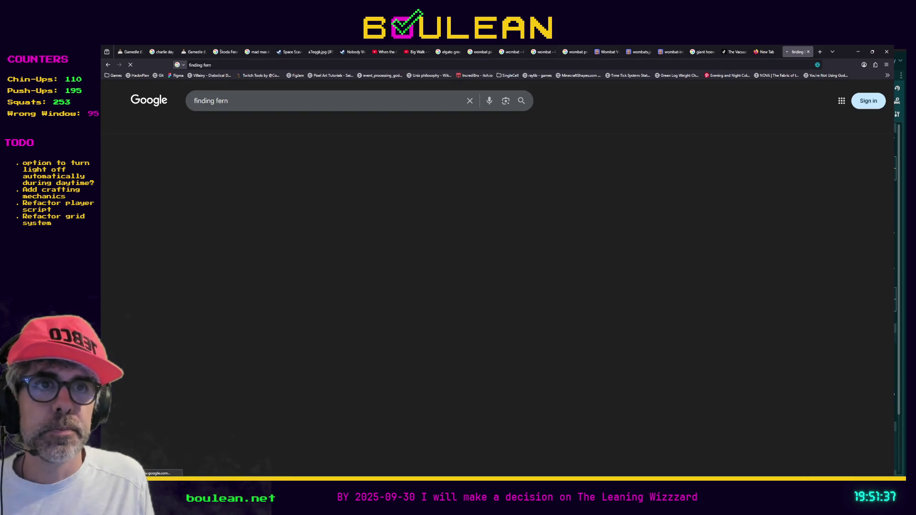
pyautogui.click(228, 169)
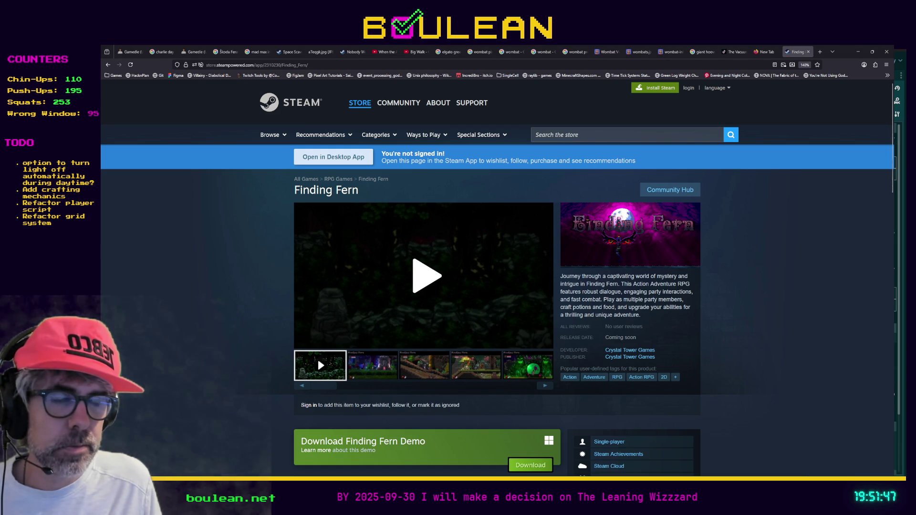
pyautogui.click(542, 318)
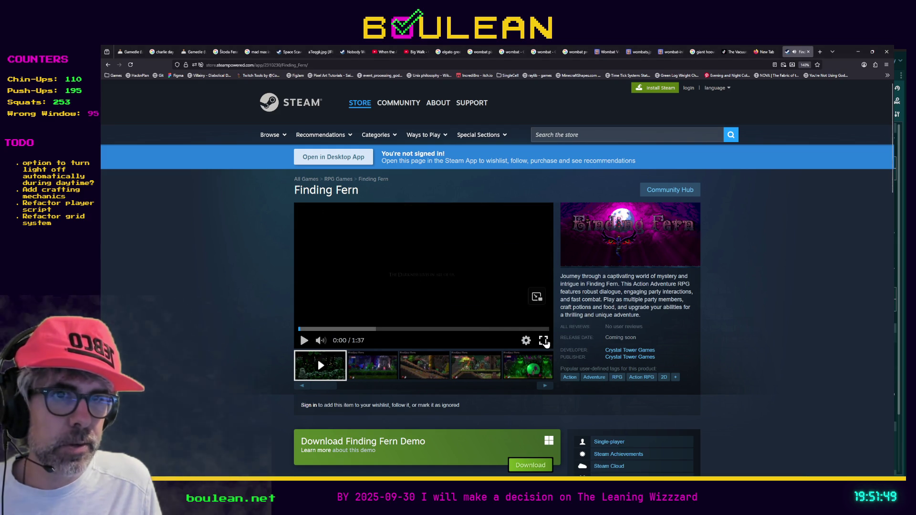
pyautogui.click(544, 340)
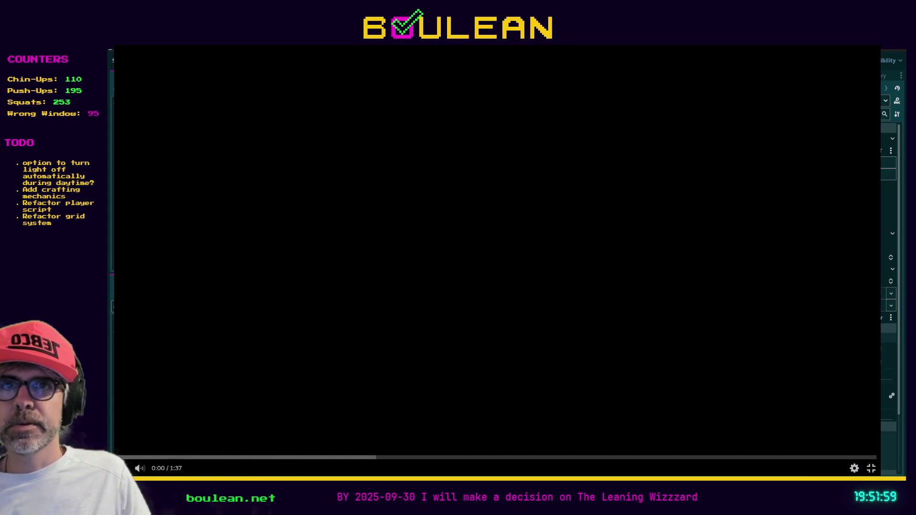
# Play the full-screen Finding Fern trailer, skipping ahead through its Ember spellbook and Rocky Woods gameplay footage.
pyautogui.click(125, 469)
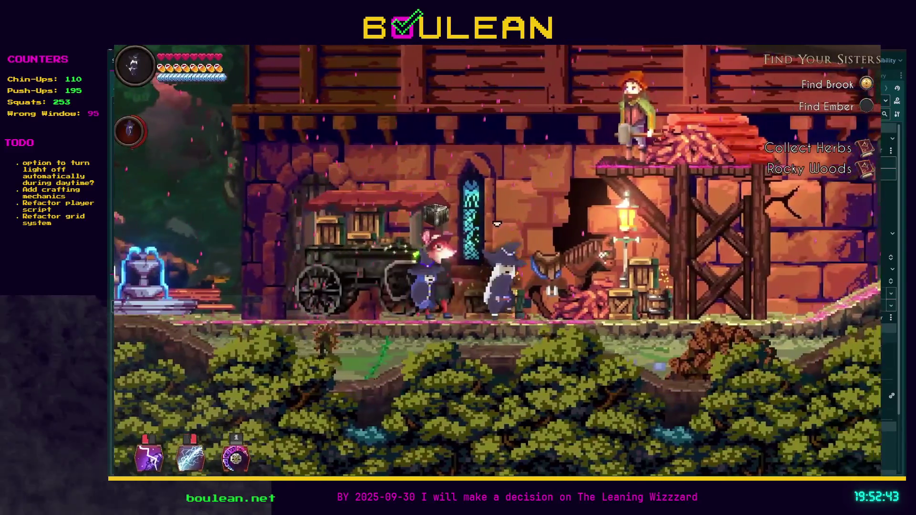
pyautogui.press('Right')
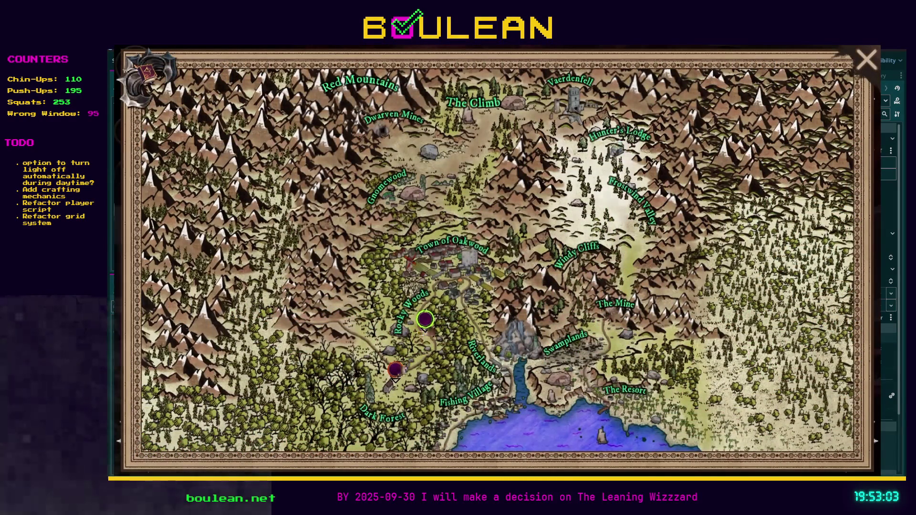
pyautogui.press('i')
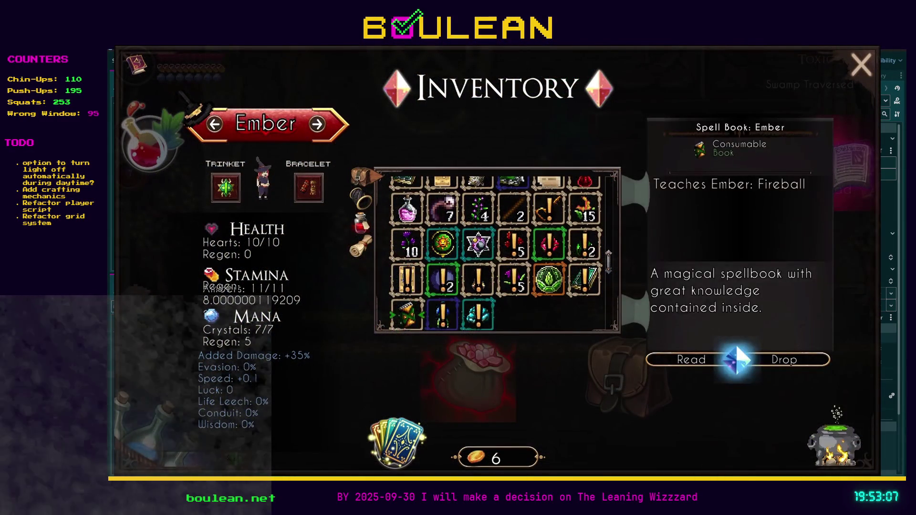
pyautogui.press('Return')
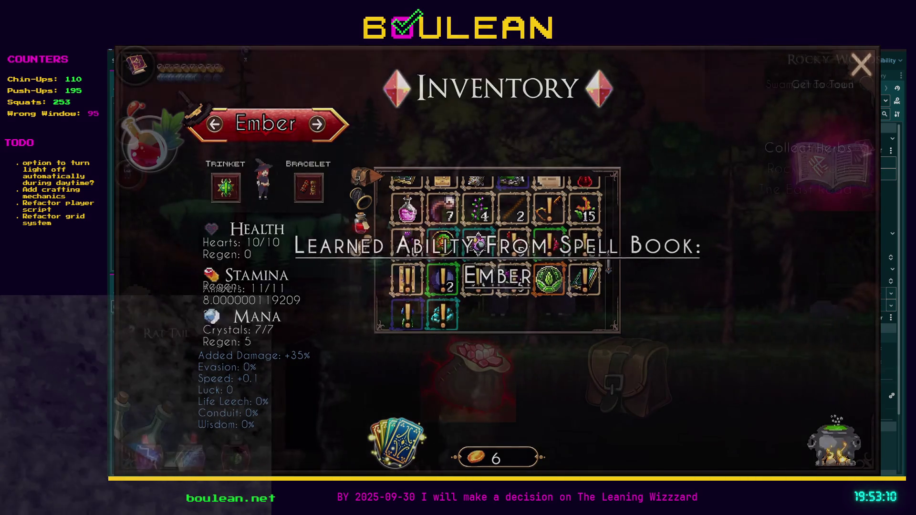
pyautogui.press('i')
pyautogui.press('a')
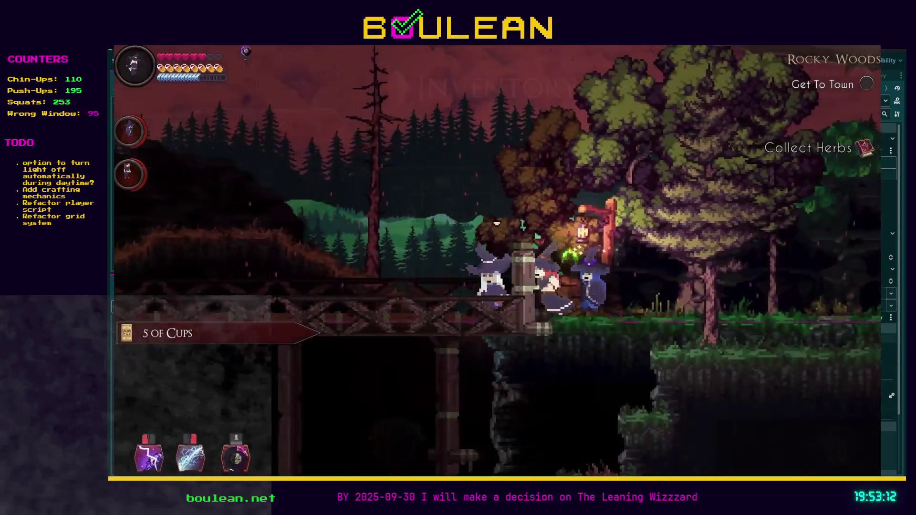
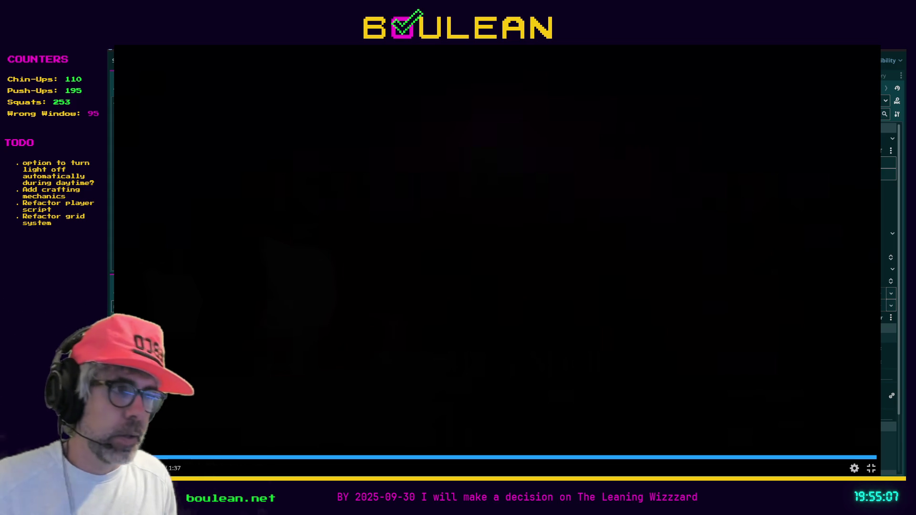
# Exit the fullscreen Finding Fern trailer and return to the Godot editor showing wombat.gd.
pyautogui.click(872, 470)
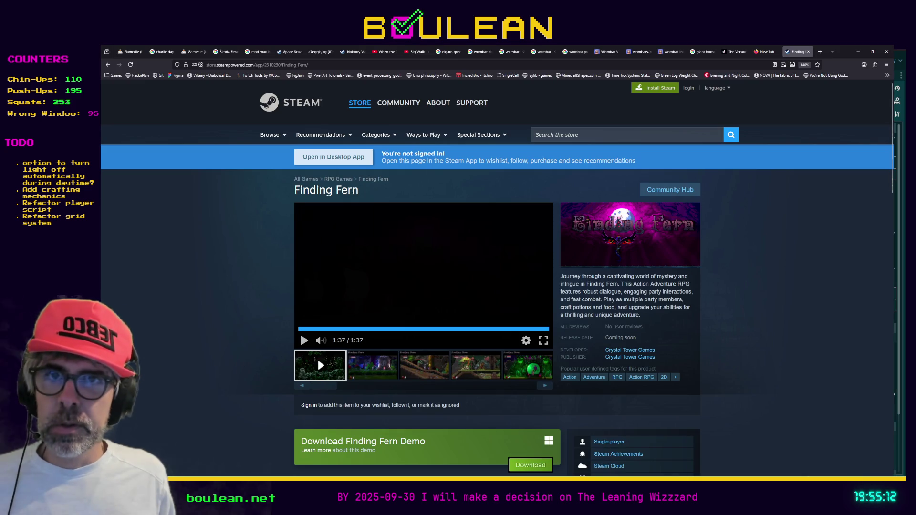
pyautogui.hotkey('alt', 'Tab')
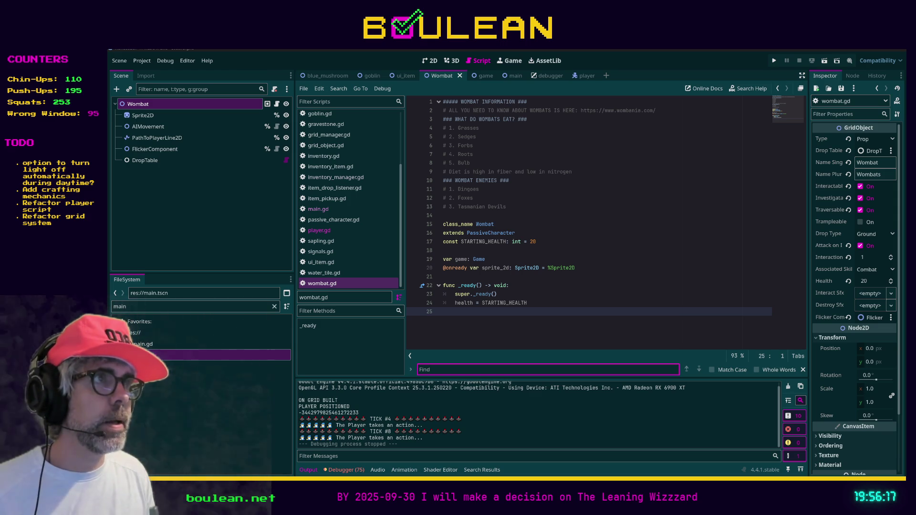
# Switch from wombat.gd to inventory.gd and jump to the _update_hotbar function definition.
pyautogui.click(555, 268)
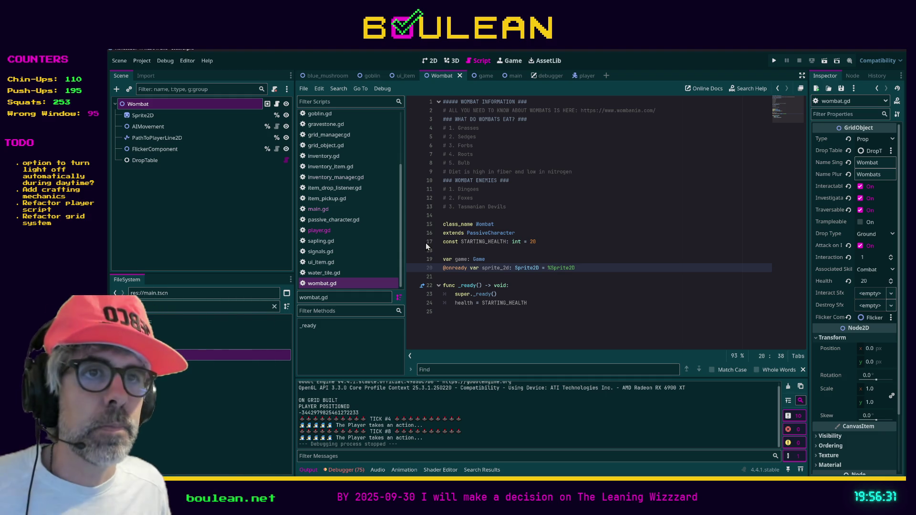
pyautogui.click(576, 235)
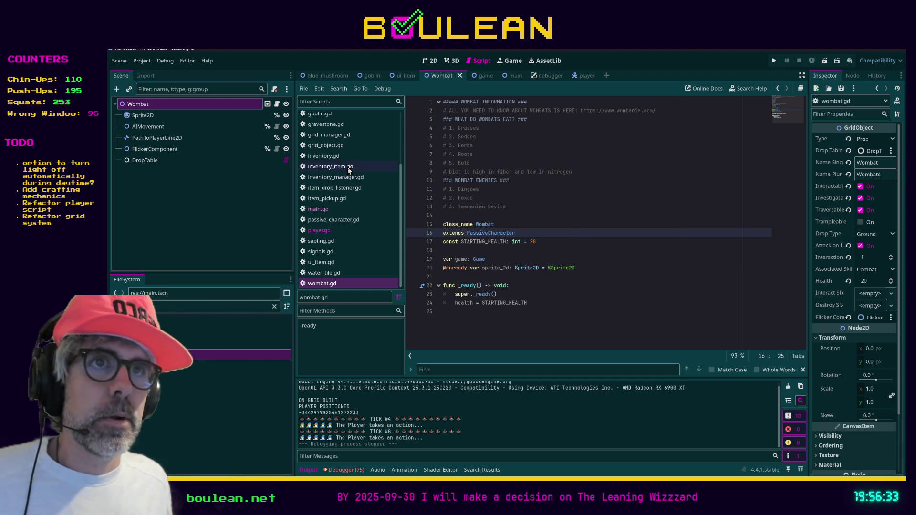
pyautogui.click(335, 157)
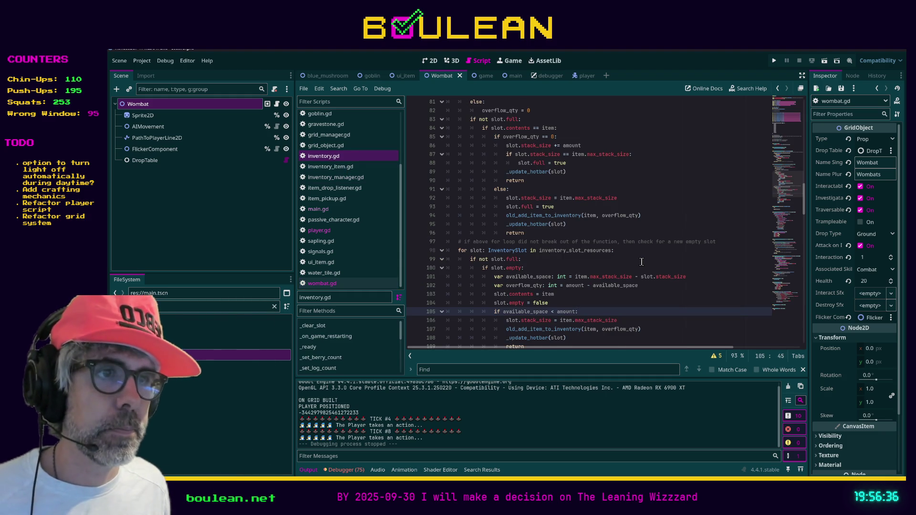
pyautogui.scroll(-1, 642, 262)
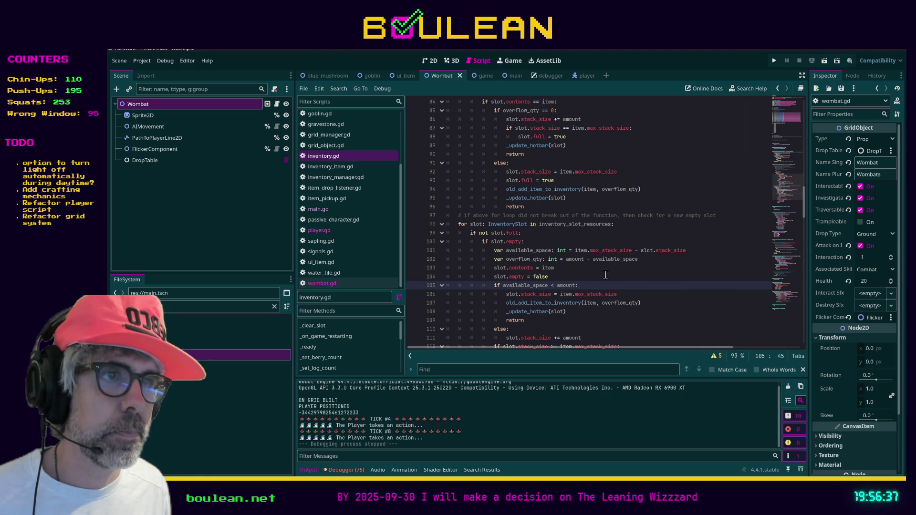
pyautogui.scroll(6, 591, 283)
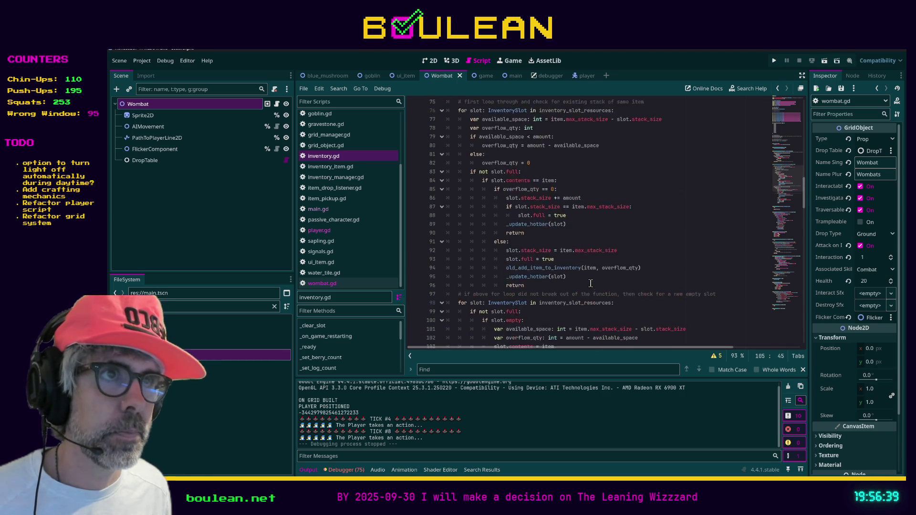
pyautogui.scroll(-1, 481, 170)
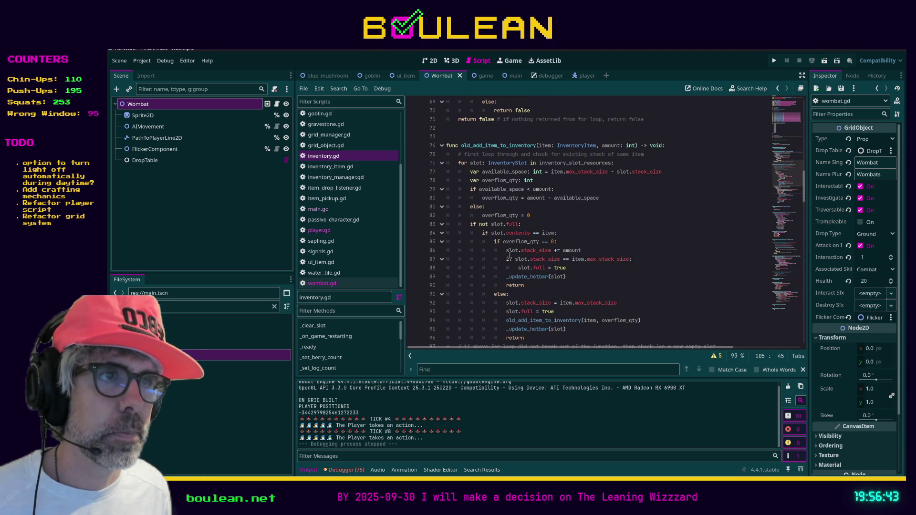
pyautogui.scroll(-4, 534, 268)
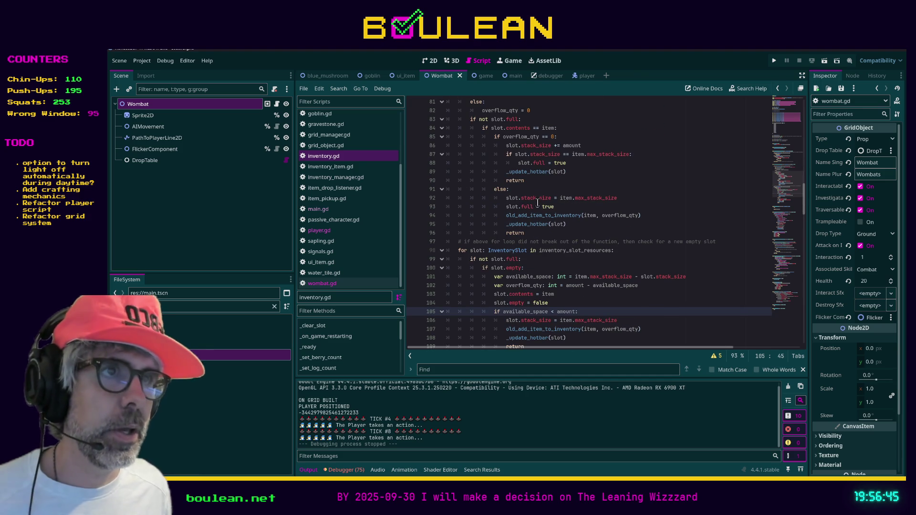
pyautogui.scroll(-3, 529, 257)
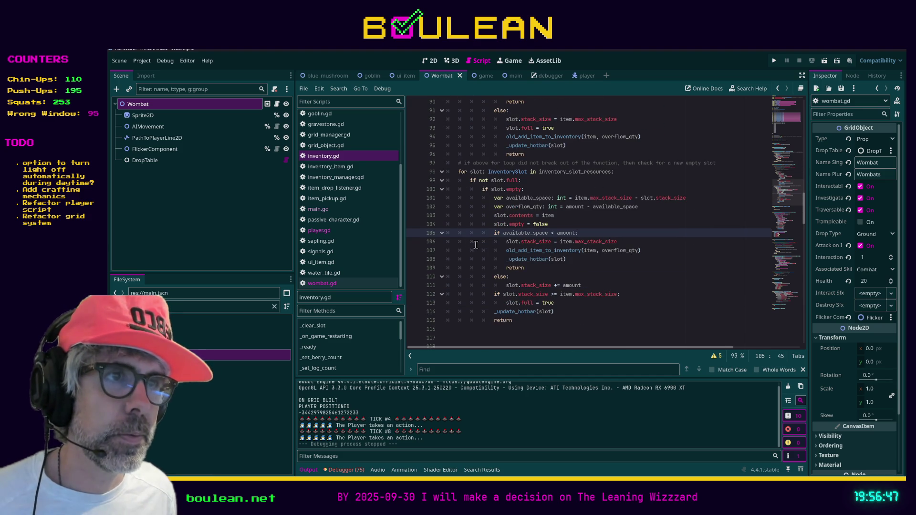
pyautogui.scroll(-2, 529, 260)
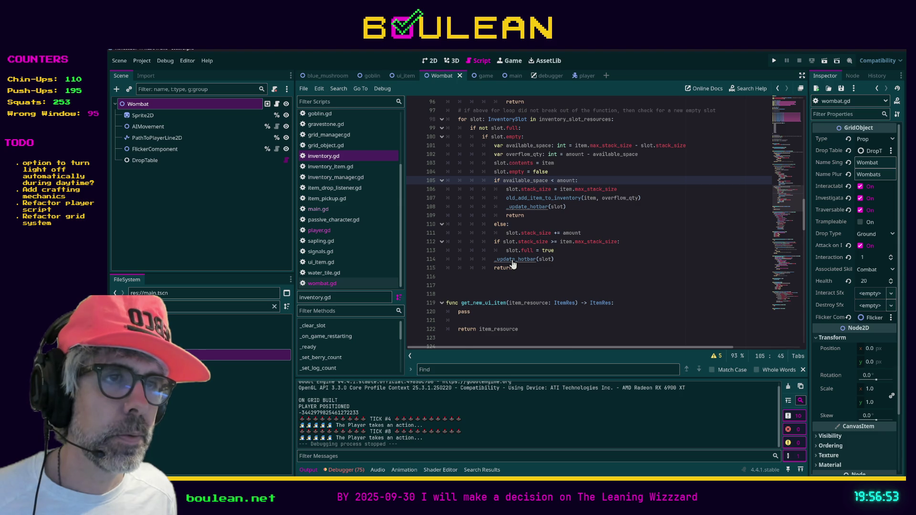
pyautogui.keyDown('ctrl'); pyautogui.click(512, 262); pyautogui.keyUp('ctrl')
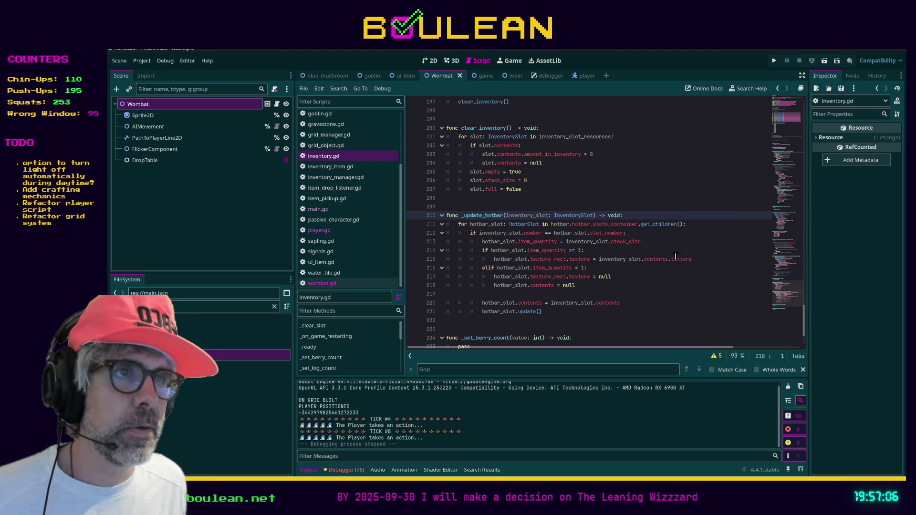
# Review inventory.gd and fold the remove_item_from_inventory function.
pyautogui.scroll(13, 665, 243)
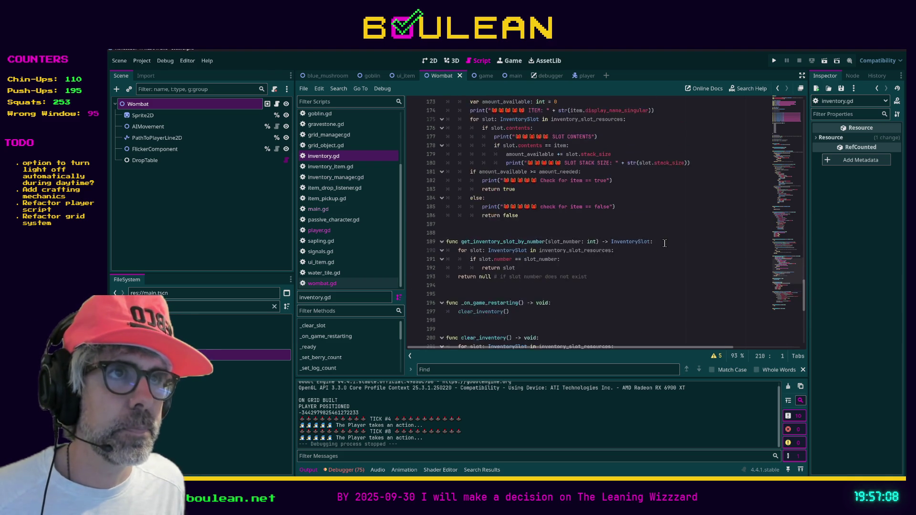
pyautogui.scroll(4, 659, 244)
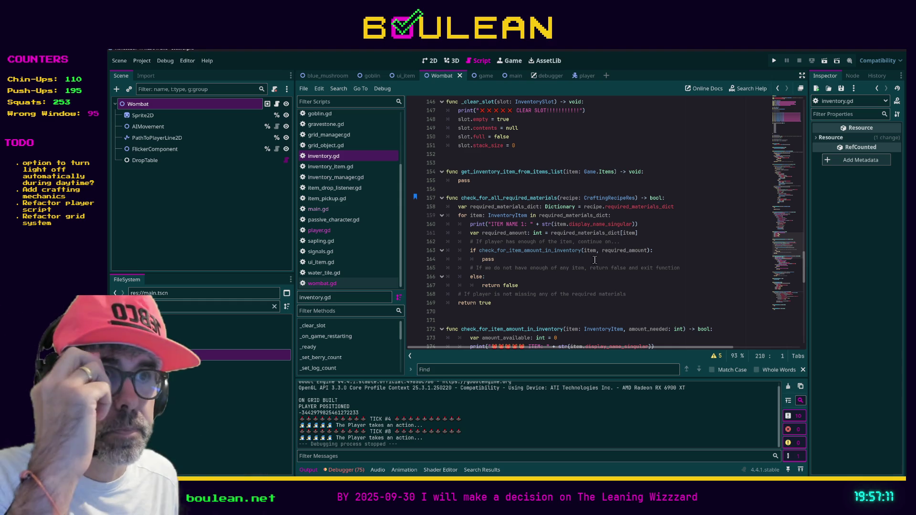
pyautogui.scroll(-5, 598, 262)
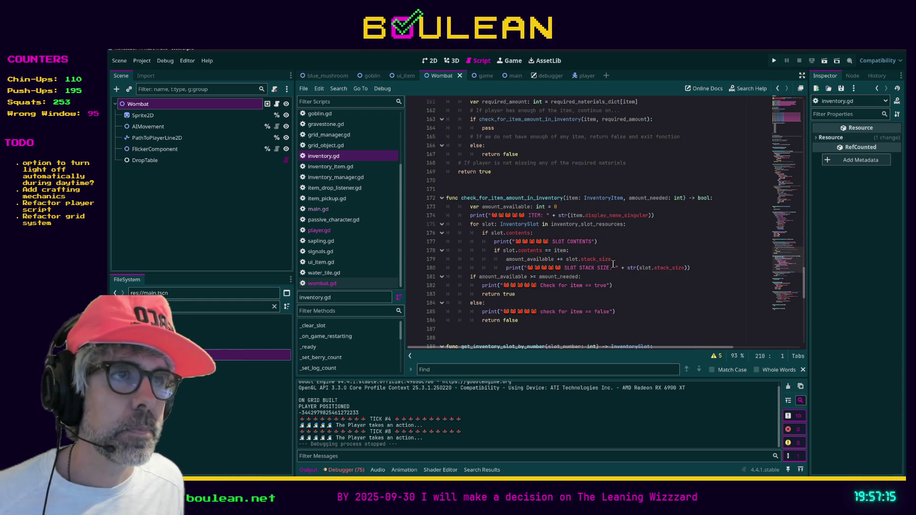
pyautogui.scroll(-3, 613, 264)
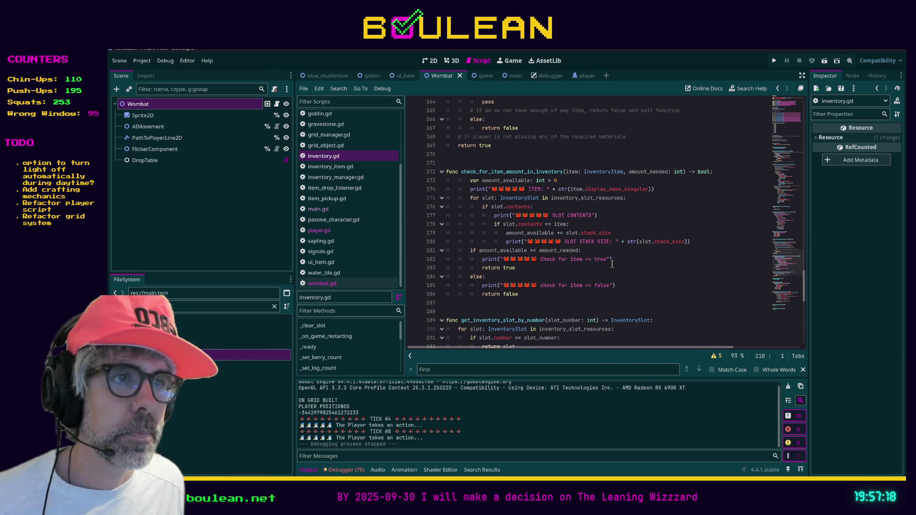
pyautogui.scroll(-1, 612, 263)
pyautogui.scroll(-1, 612, 264)
pyautogui.scroll(14, 612, 264)
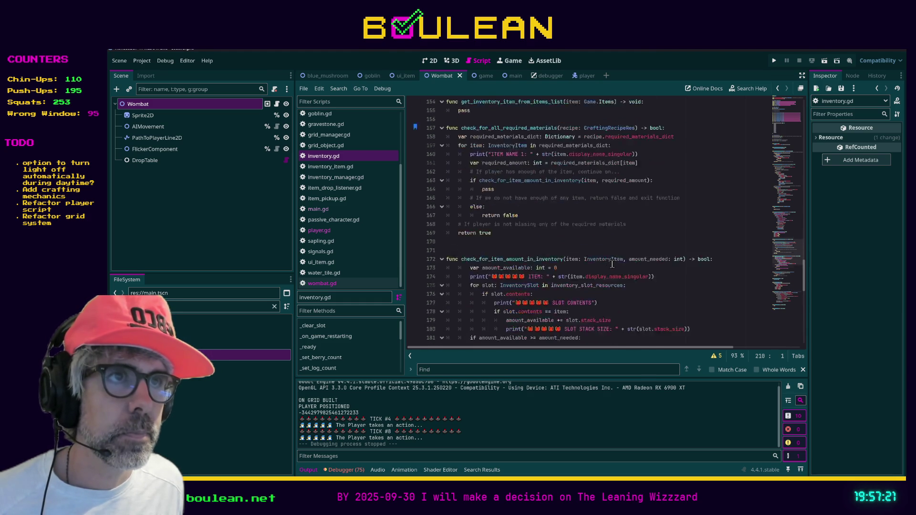
pyautogui.scroll(10, 613, 264)
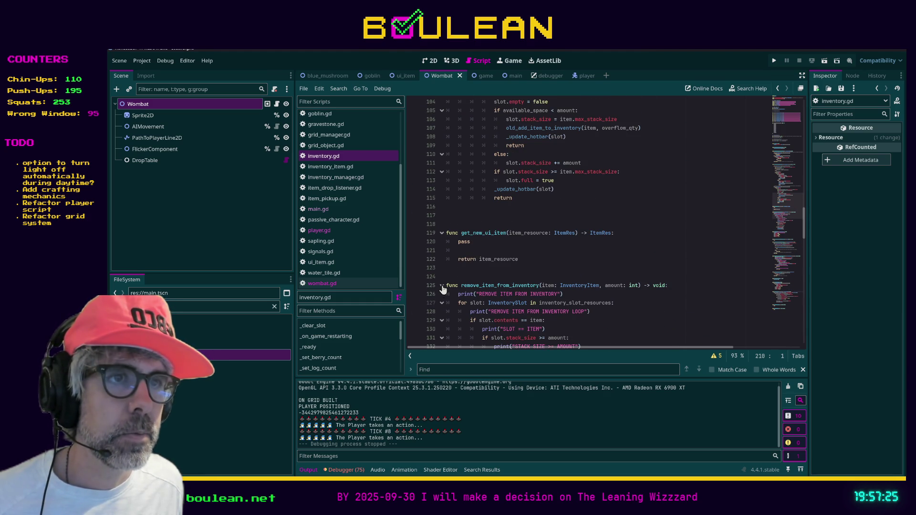
pyautogui.click(441, 286)
# Place the caret after ItemRes in the get_new_ui_item signature on line 119.
pyautogui.scroll(2, 574, 276)
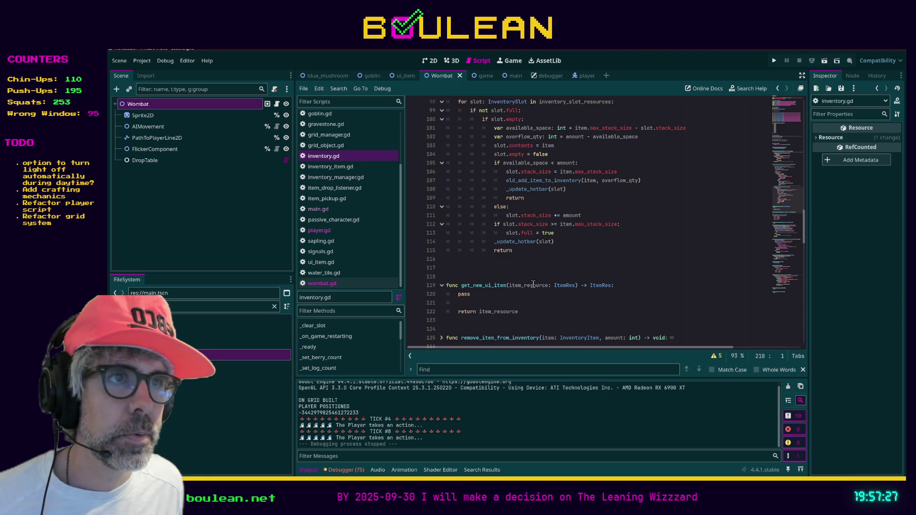
pyautogui.scroll(2, 578, 279)
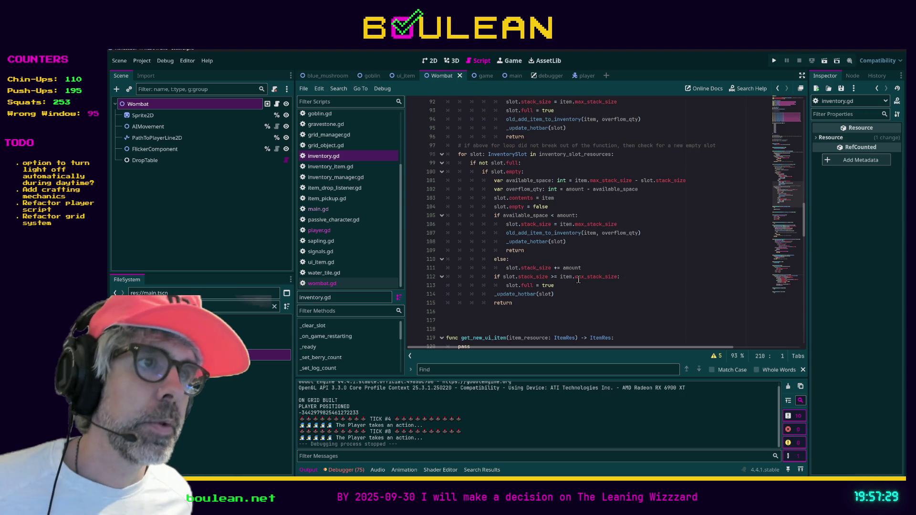
pyautogui.scroll(-2, 580, 280)
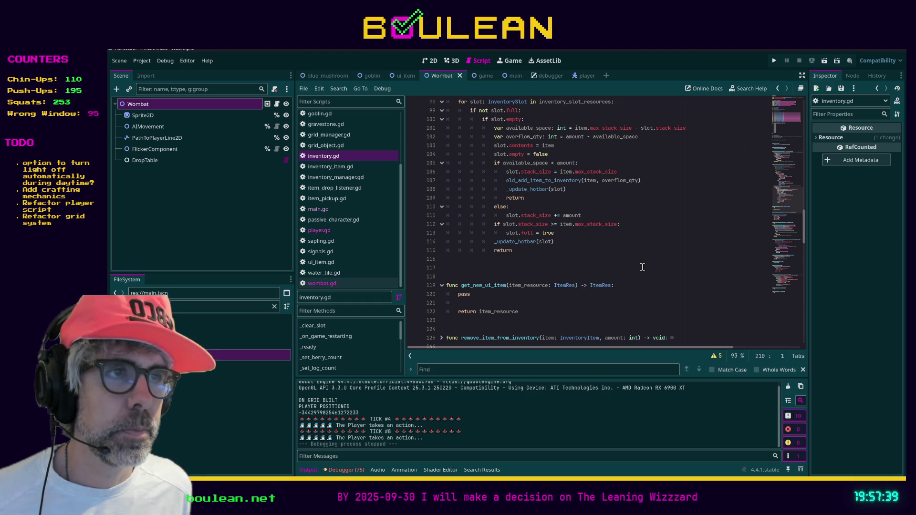
pyautogui.scroll(2, 642, 267)
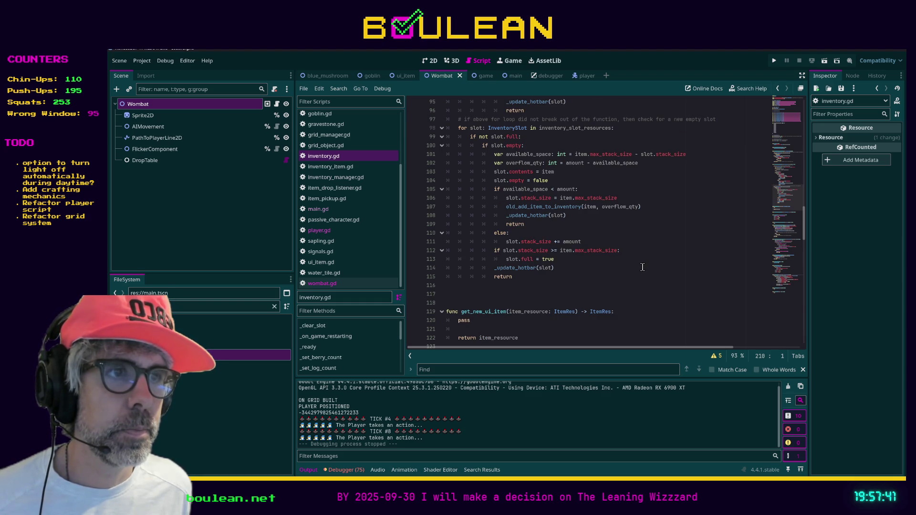
pyautogui.scroll(9, 642, 267)
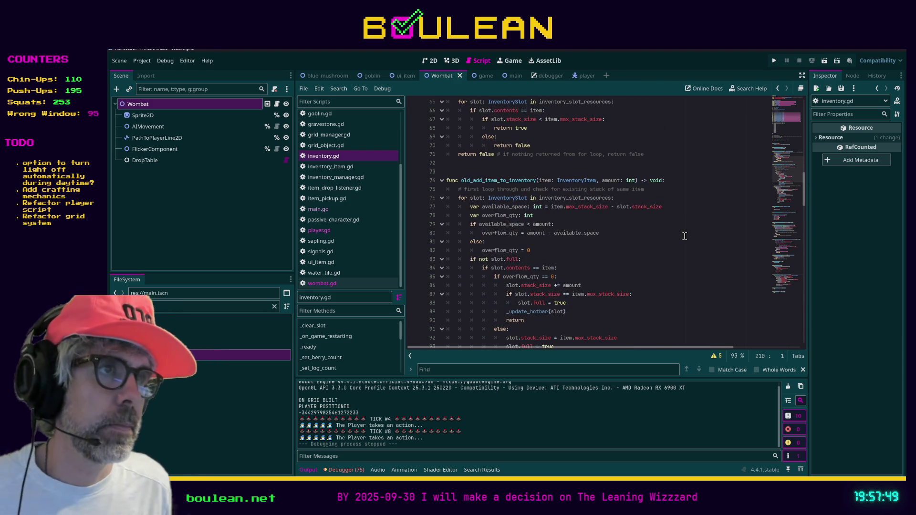
pyautogui.scroll(-10, 652, 276)
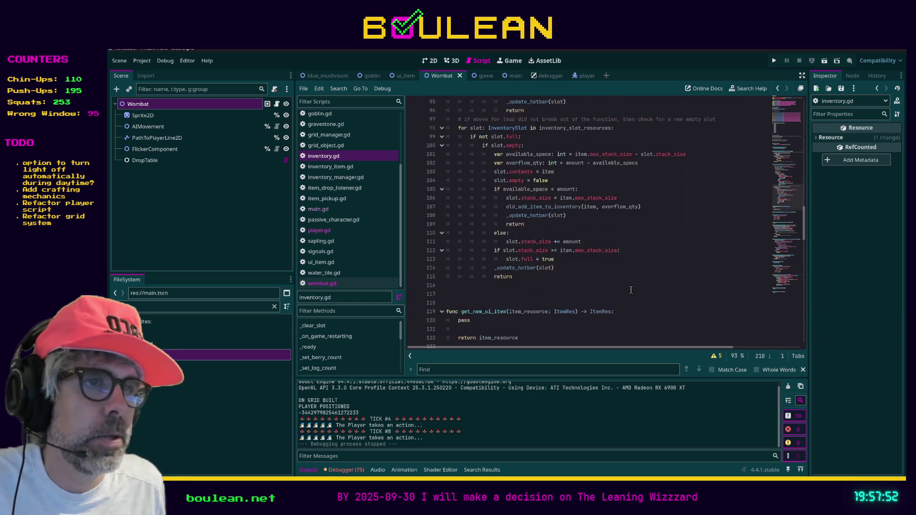
pyautogui.click(574, 300)
# Try an amount parameter on get_new_ui_item, then remove it to clear the error.
pyautogui.write(', amount')
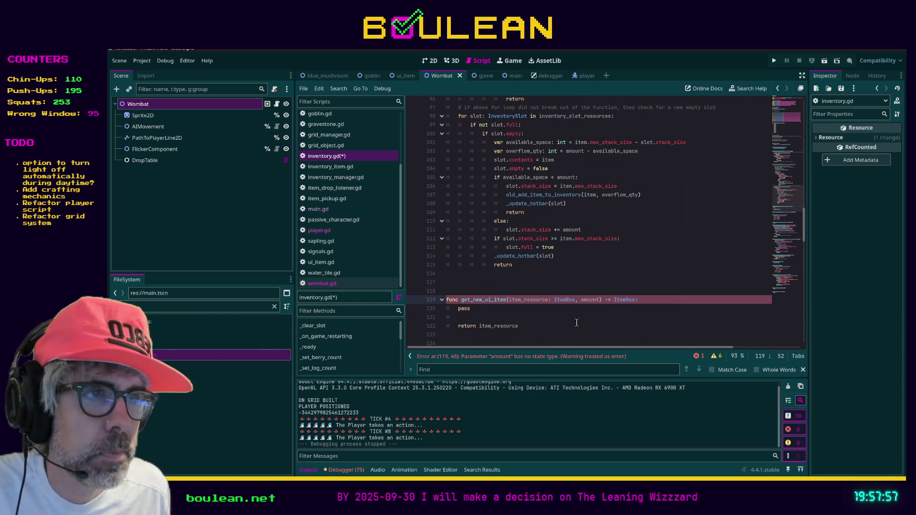
pyautogui.keyDown('shift'); pyautogui.click(576, 301); pyautogui.keyUp('shift')
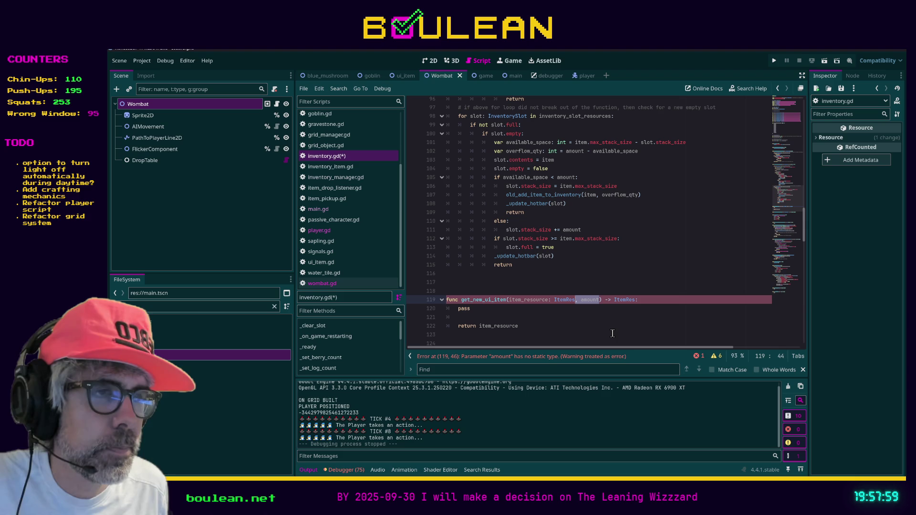
pyautogui.press('BackSpace')
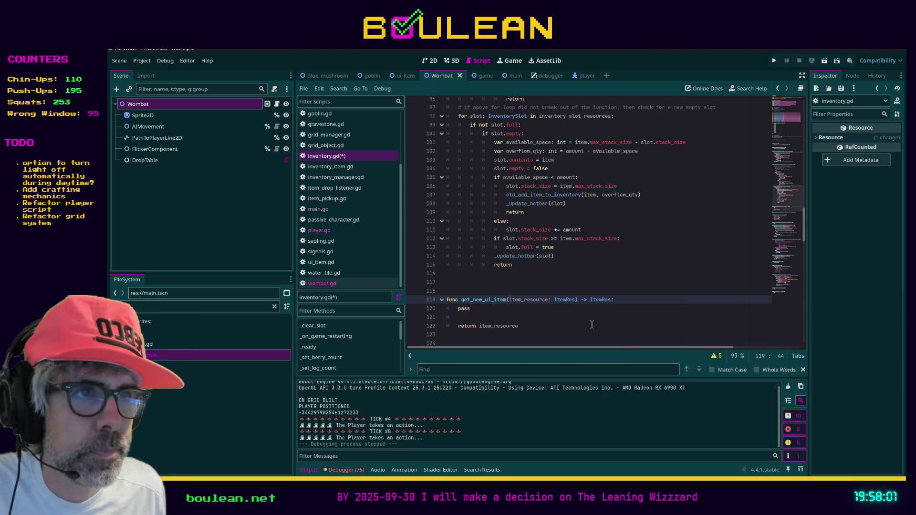
# Declare func add_item_to_inventory(item_res: ItemRes, qty) on line 117.
pyautogui.click(485, 283)
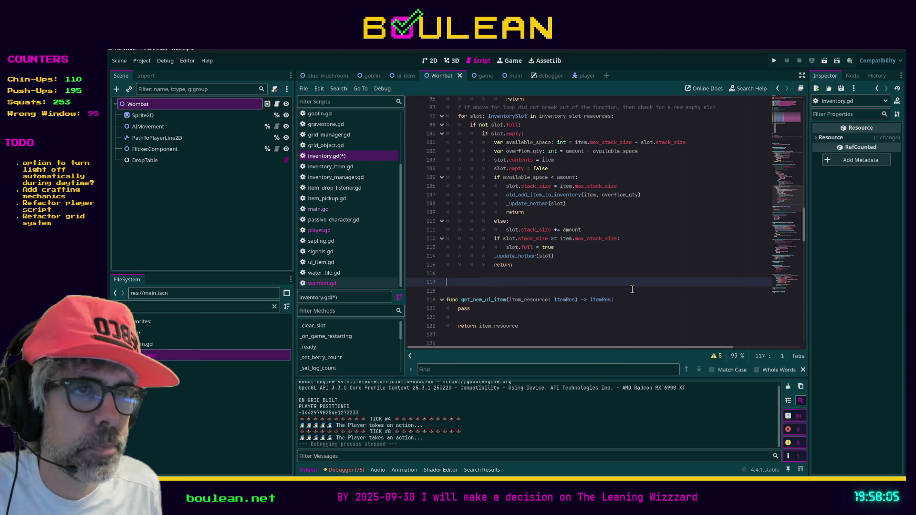
pyautogui.write('func add_item_t')
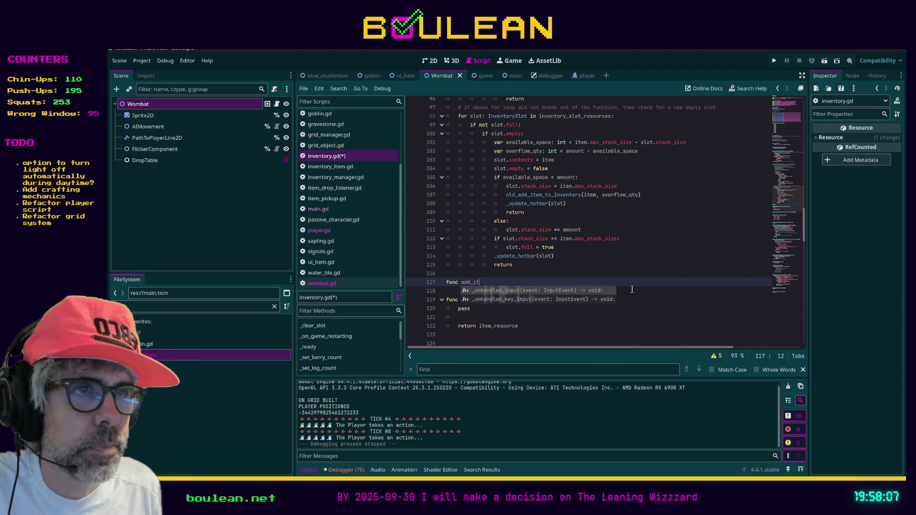
pyautogui.write('o_inventory(')
pyautogui.press('BackSpace')
pyautogui.write('_res: ItemRes')
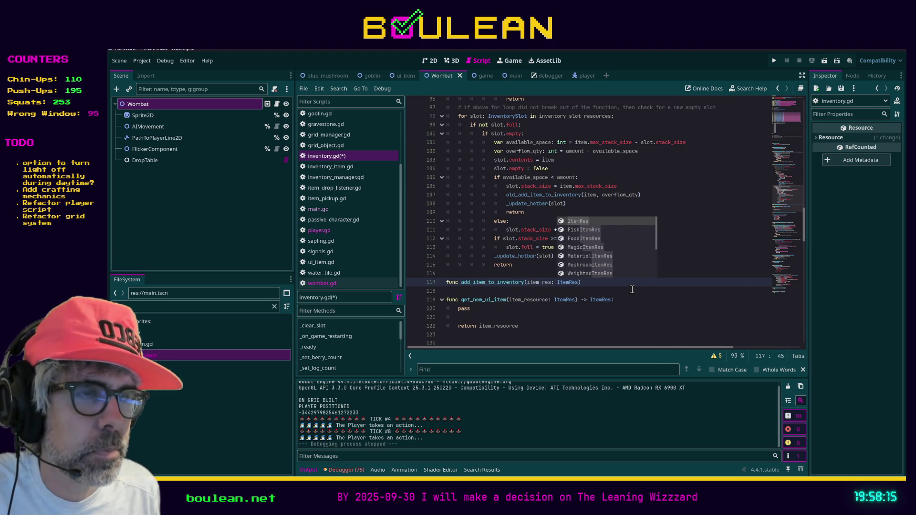
pyautogui.write(', amount: int')
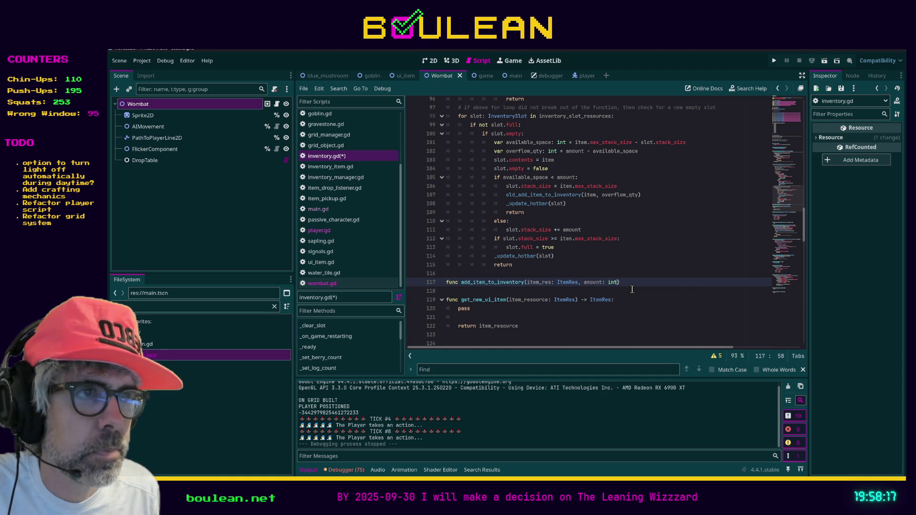
pyautogui.doubleClick(592, 282)
pyautogui.write('qty')
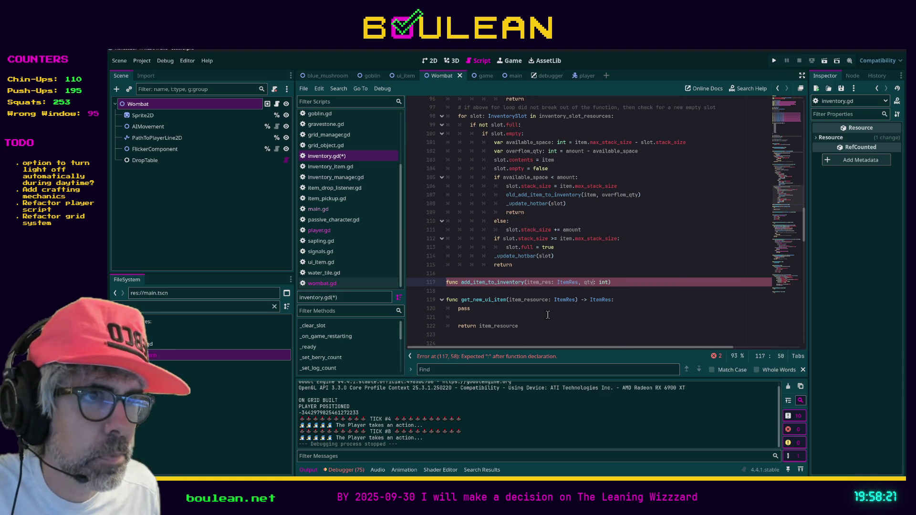
# Rename get_new_ui_item's item_resource parameter to item_res.
pyautogui.click(541, 311)
pyautogui.doubleClick(545, 300)
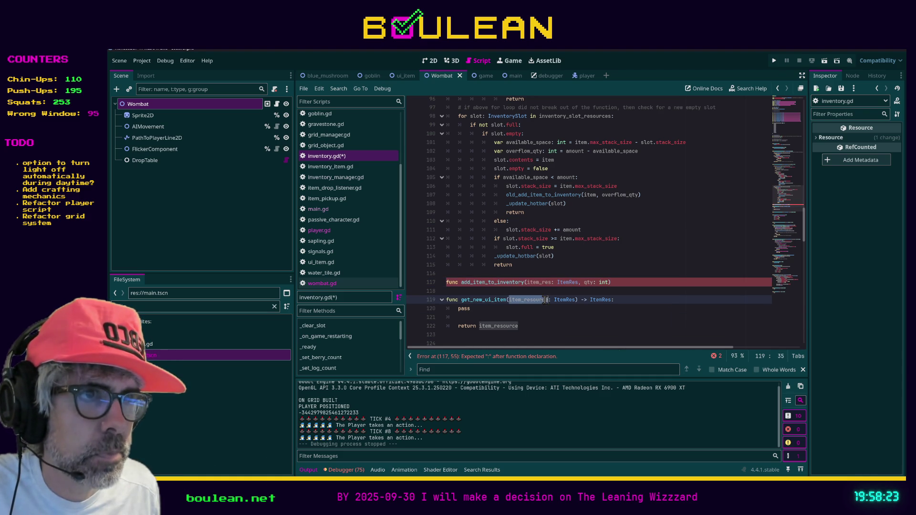
pyautogui.write('item_res')
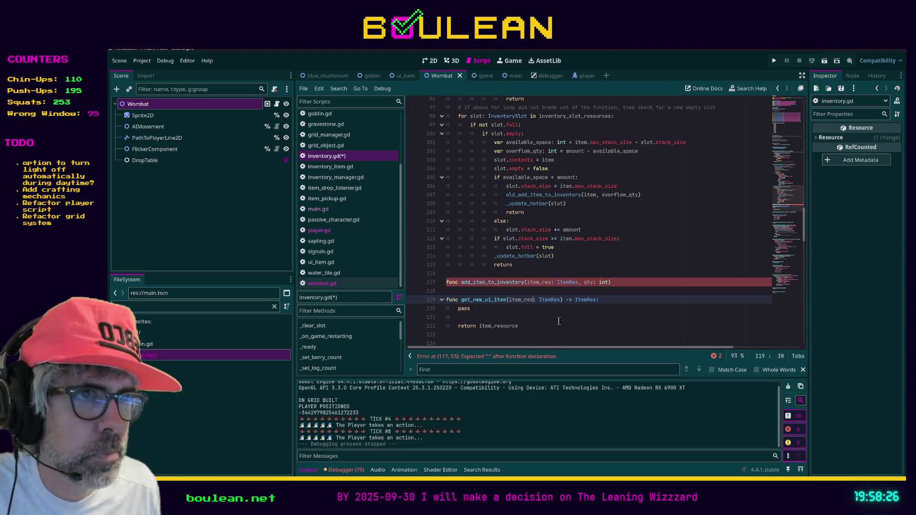
# Give add_item_to_inventory a -> void return type and a pass body.
pyautogui.click(644, 284)
pyautogui.write('-> b')
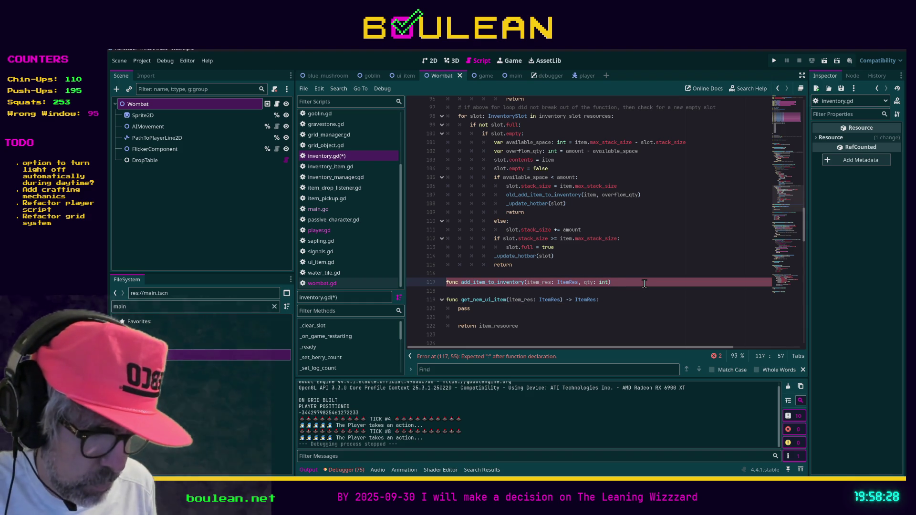
pyautogui.press('BackSpace')
pyautogui.write('void')
pyautogui.write(':')
pyautogui.press('Return')
pyautogui.write('pass')
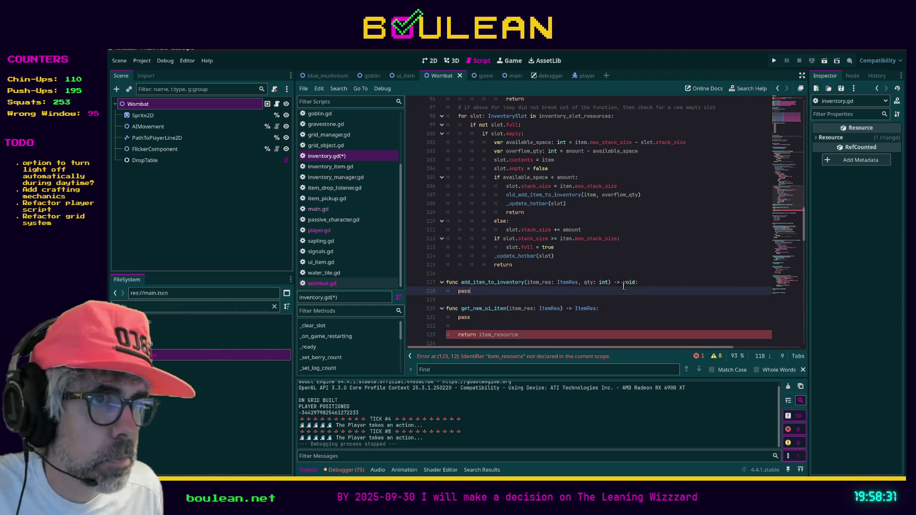
# Fix get_new_ui_item's return line to return item_res and save inventory.gd.
pyautogui.scroll(-3, 527, 306)
pyautogui.click(522, 256)
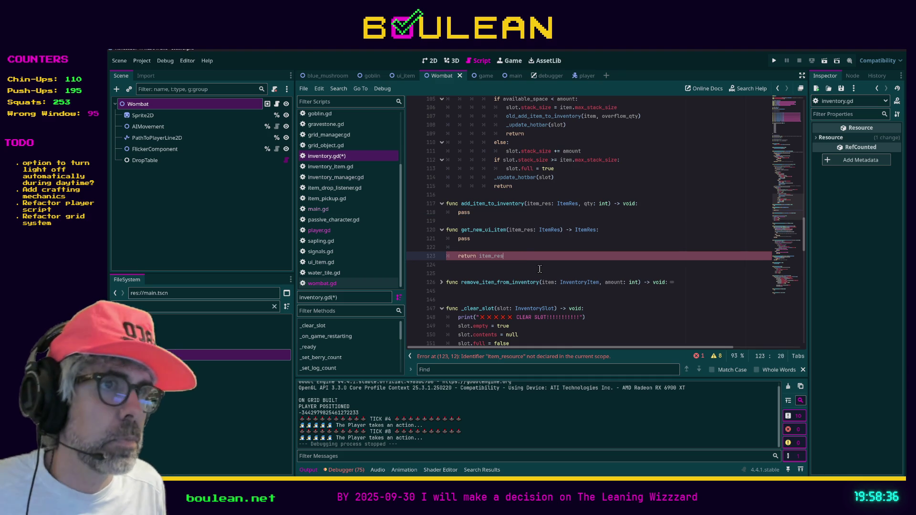
pyautogui.hotkey('ctrl', 's')
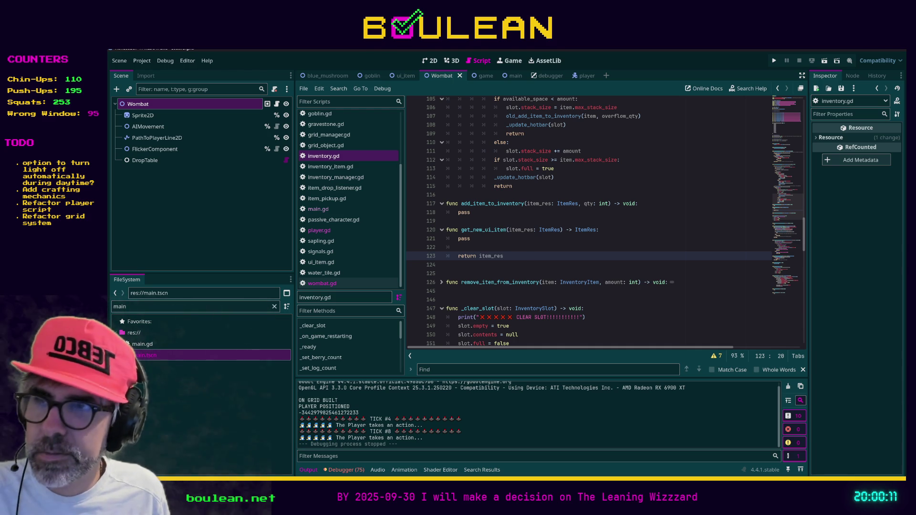
pyautogui.click(490, 273)
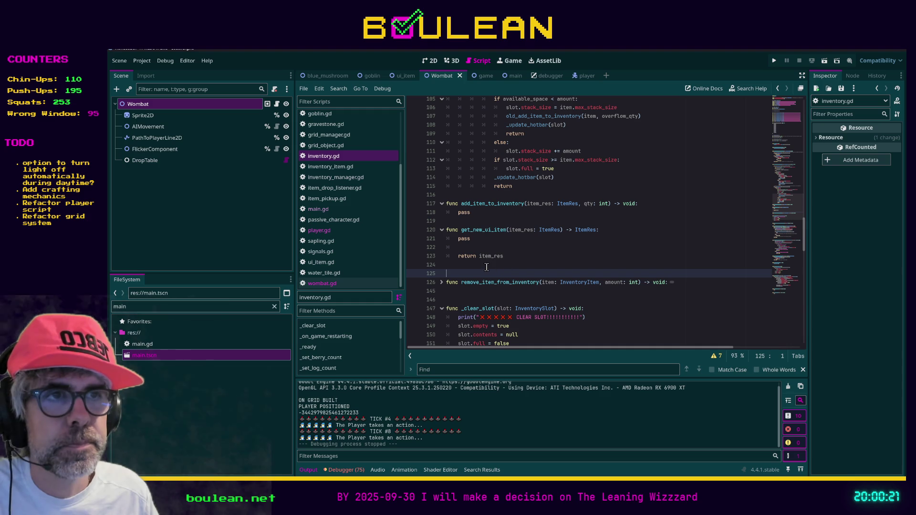
pyautogui.scroll(14, 546, 259)
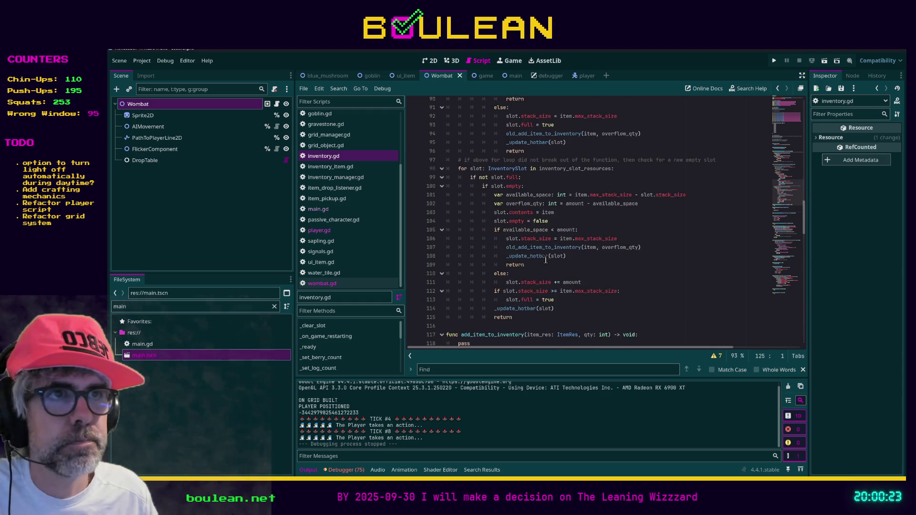
pyautogui.scroll(-1, 546, 259)
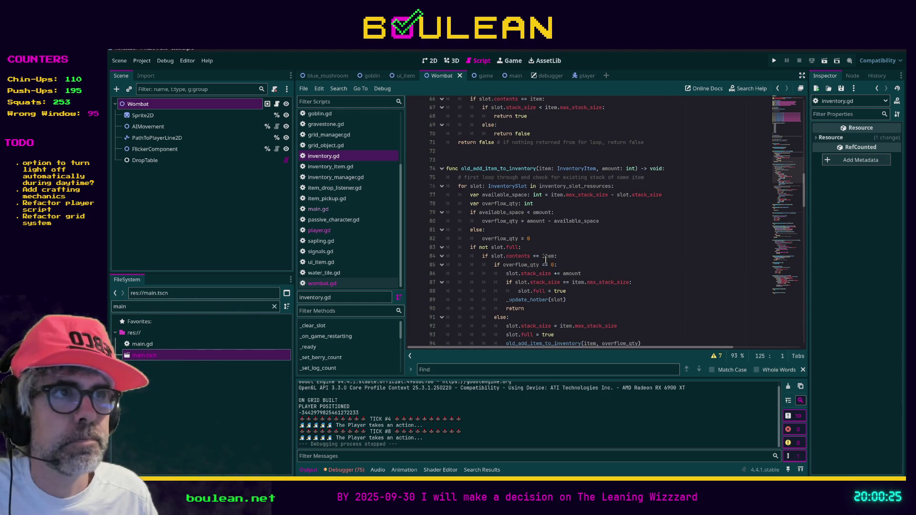
pyautogui.scroll(-6, 546, 259)
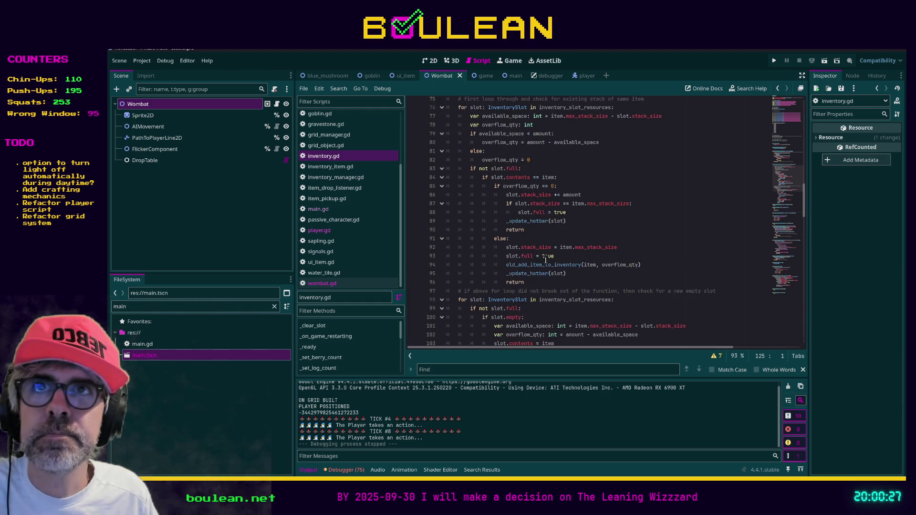
pyautogui.scroll(-5, 546, 259)
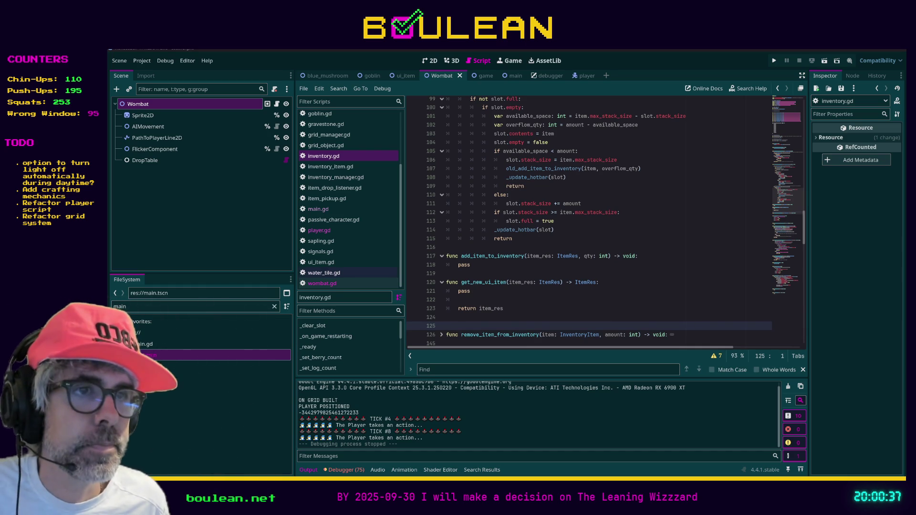
pyautogui.click(511, 311)
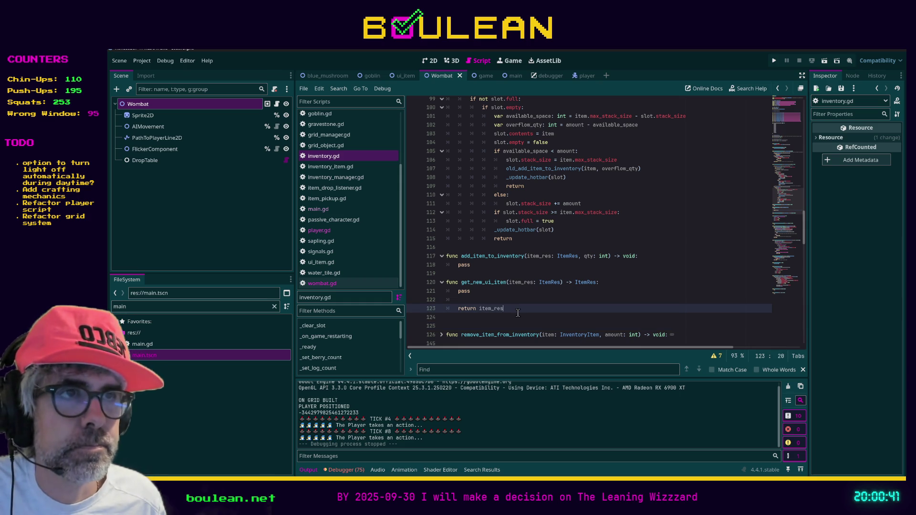
pyautogui.scroll(9, 518, 313)
pyautogui.scroll(2, 521, 313)
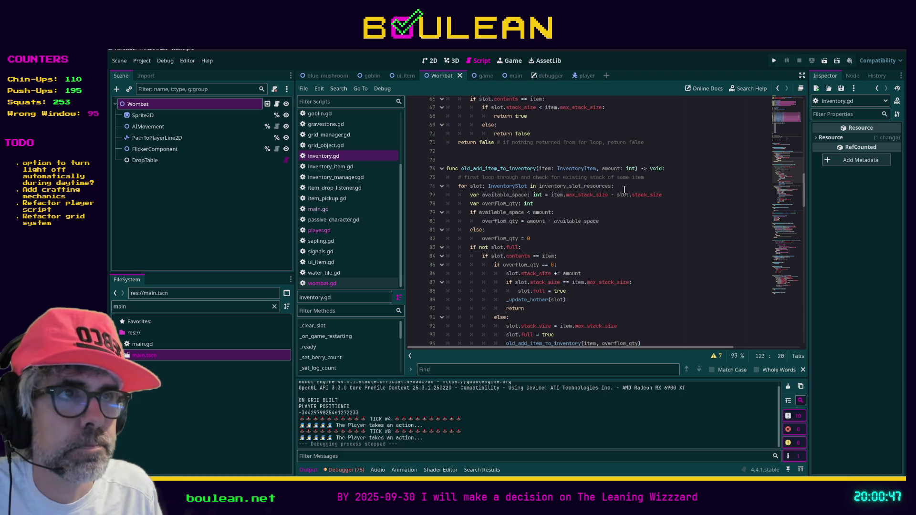
pyautogui.scroll(-1, 591, 194)
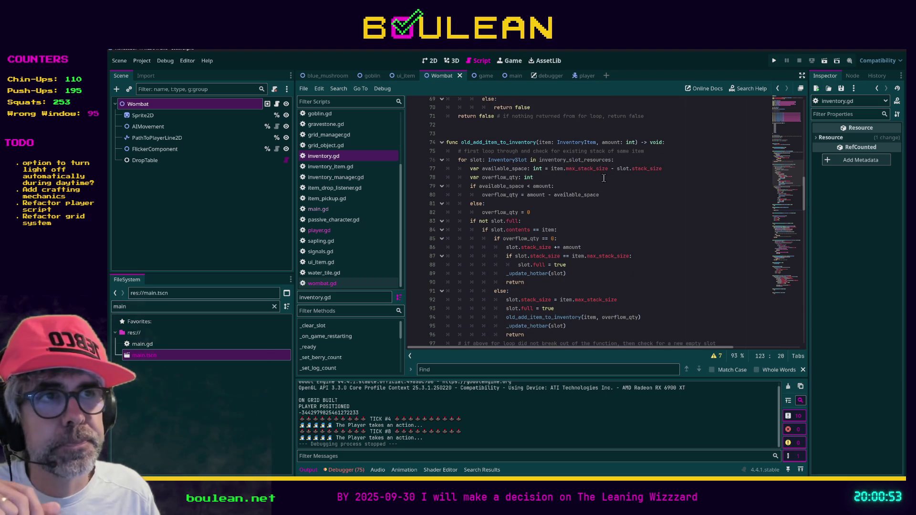
pyautogui.moveTo(431, 162)
pyautogui.mouseDown()
pyautogui.moveTo(431, 152)
pyautogui.moveTo(431, 162)
pyautogui.mouseUp()
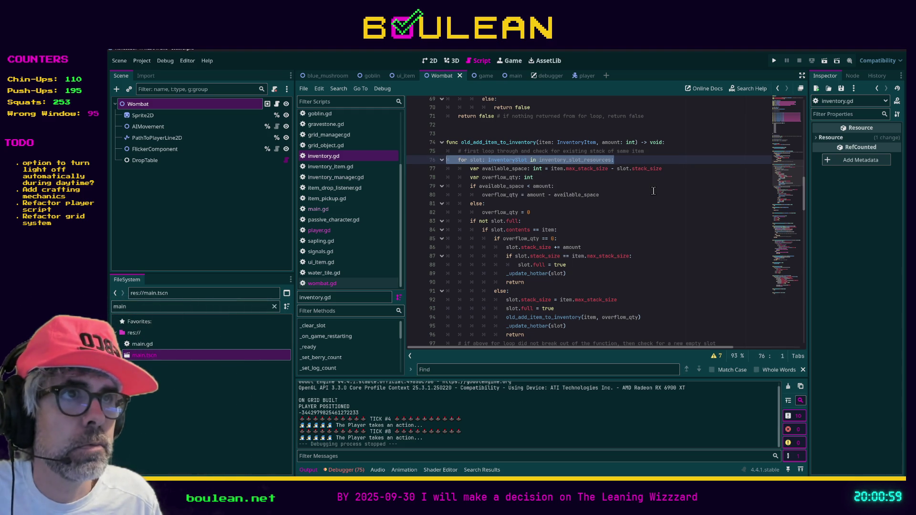
pyautogui.scroll(1, 662, 196)
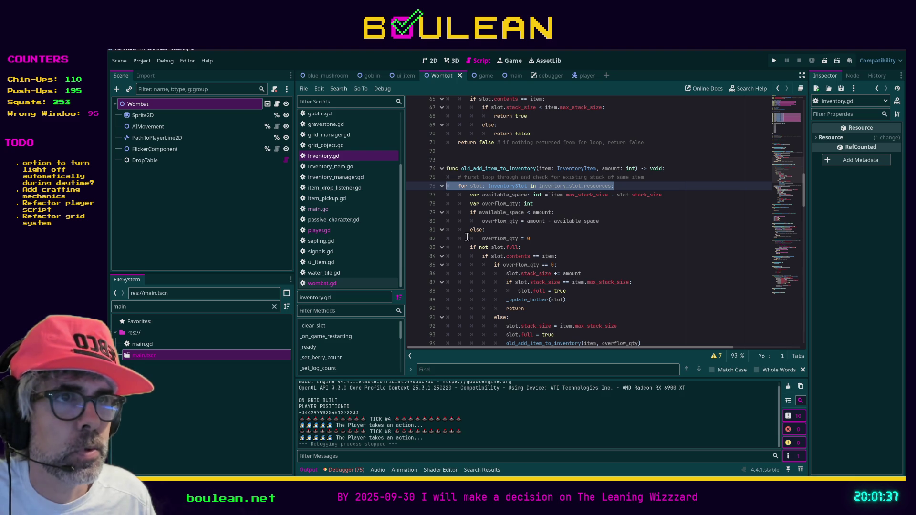
pyautogui.scroll(-1, 467, 238)
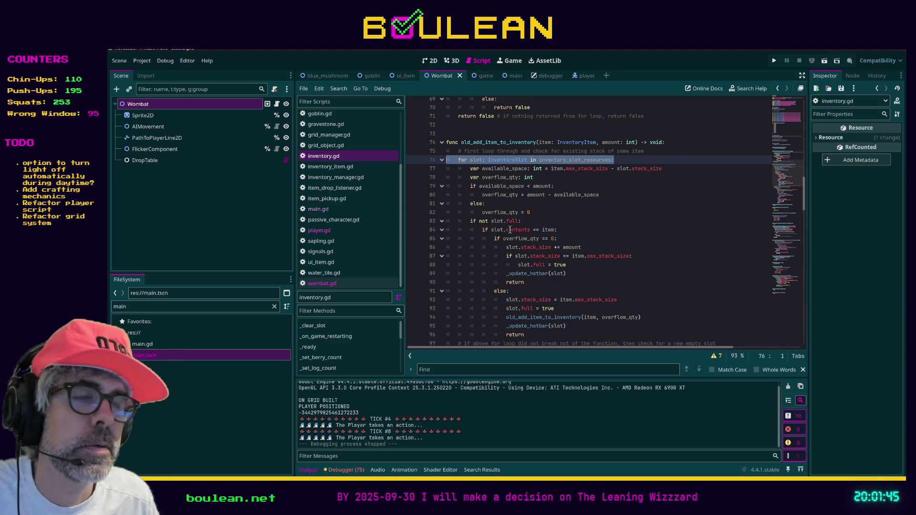
pyautogui.scroll(8, 512, 230)
pyautogui.scroll(-5, 512, 230)
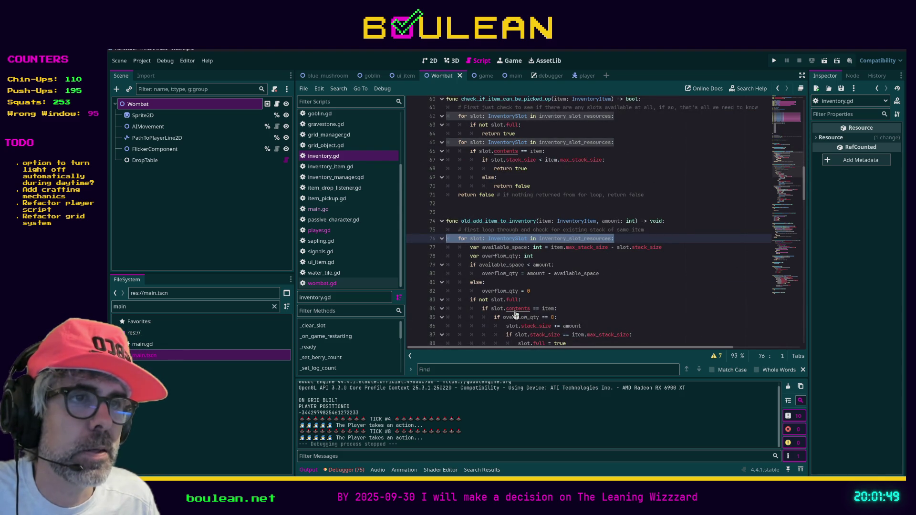
# Follow InventorySlot and then InventoryItem to open the inventory_item.gd script.
pyautogui.keyDown('ctrl'); pyautogui.click(515, 310); pyautogui.keyUp('ctrl')
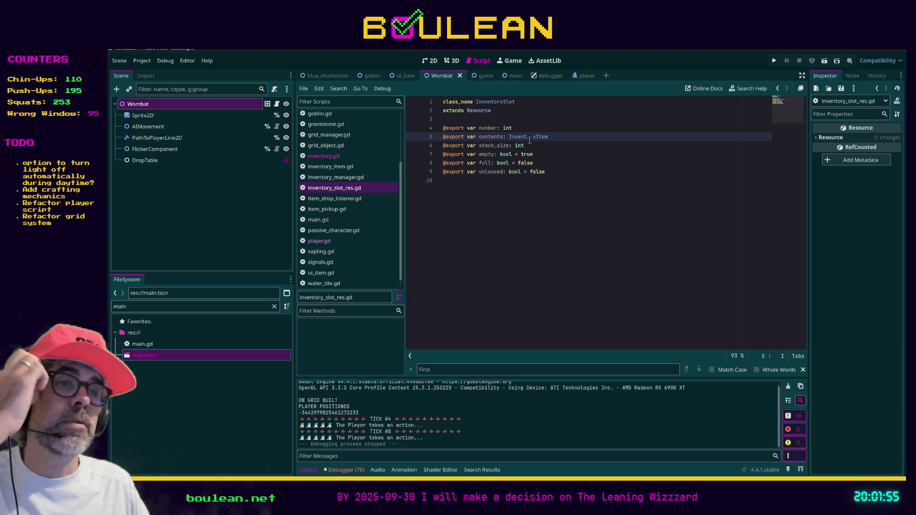
pyautogui.press('ctrl')
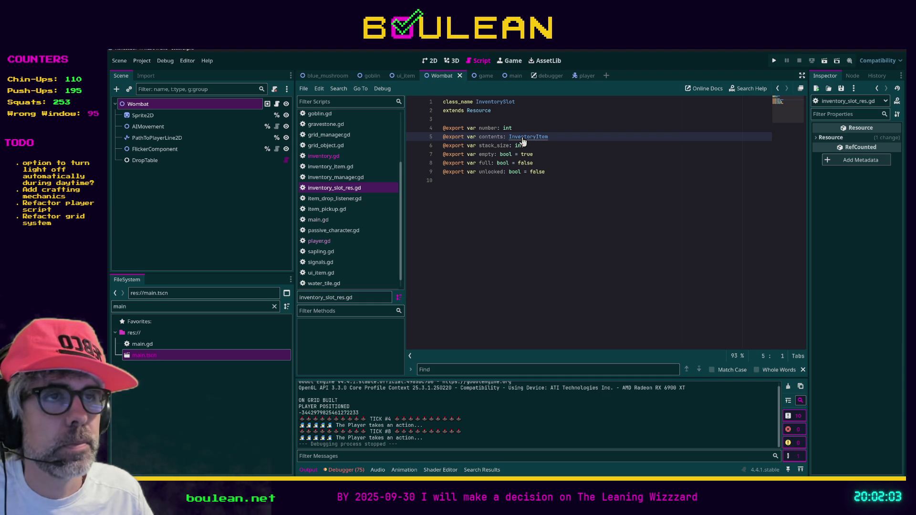
pyautogui.keyDown('ctrl'); pyautogui.click(522, 139); pyautogui.keyUp('ctrl')
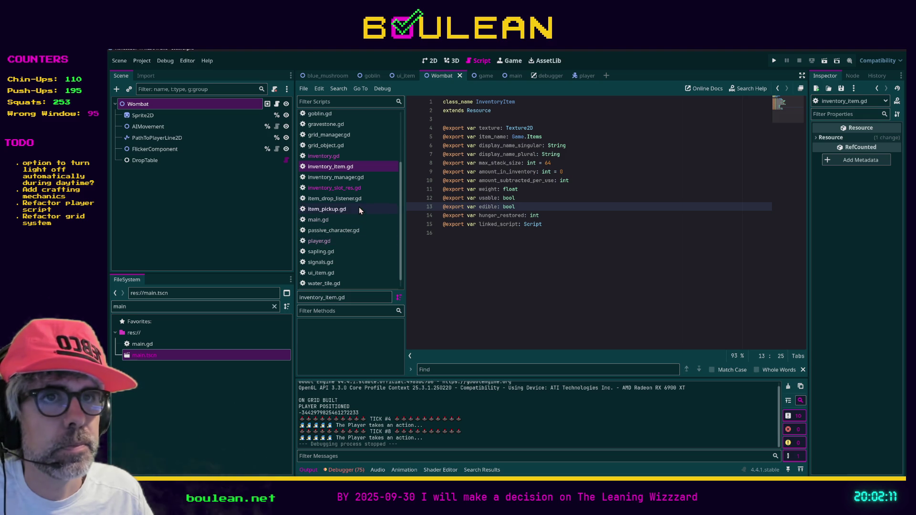
pyautogui.click(356, 168)
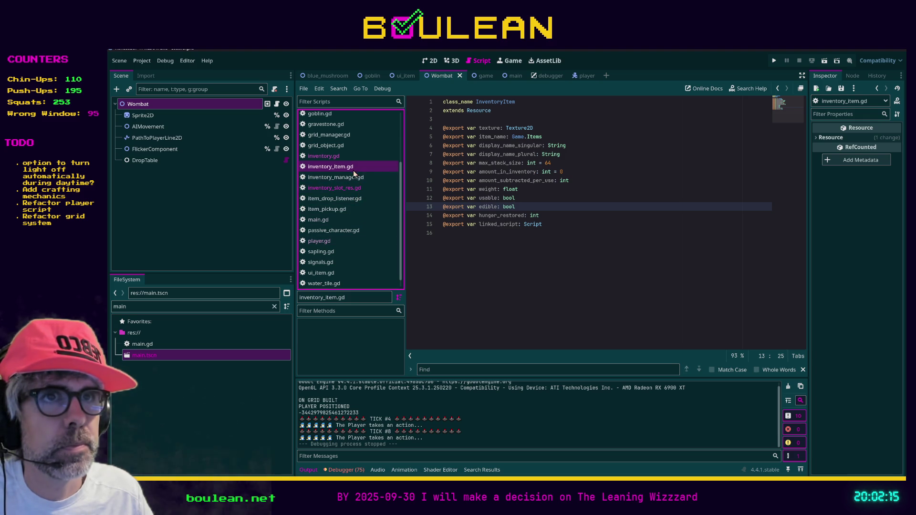
pyautogui.click(221, 304)
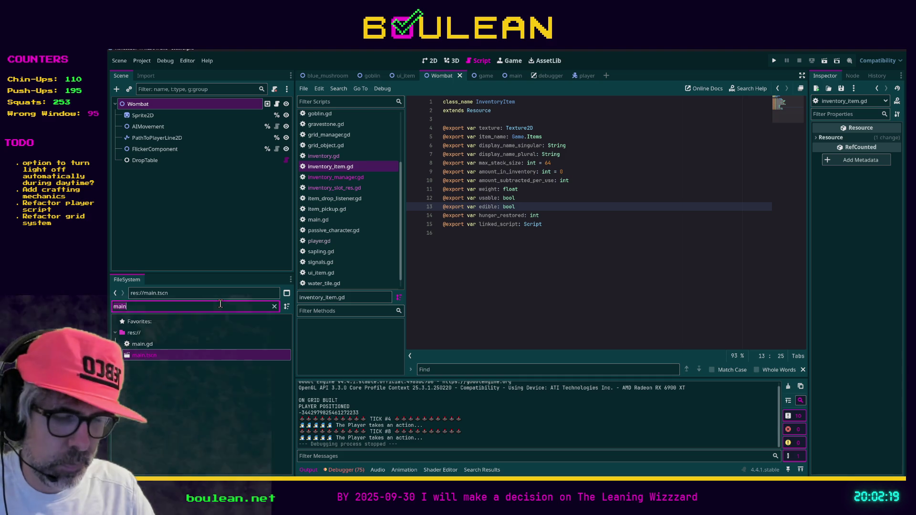
# Filter FileSystem by 'item', open item_res.gd, then switch to inventory_item.gd and inventory_manager.gd.
pyautogui.hotkey('ctrl', 'a')
pyautogui.write('inventory')
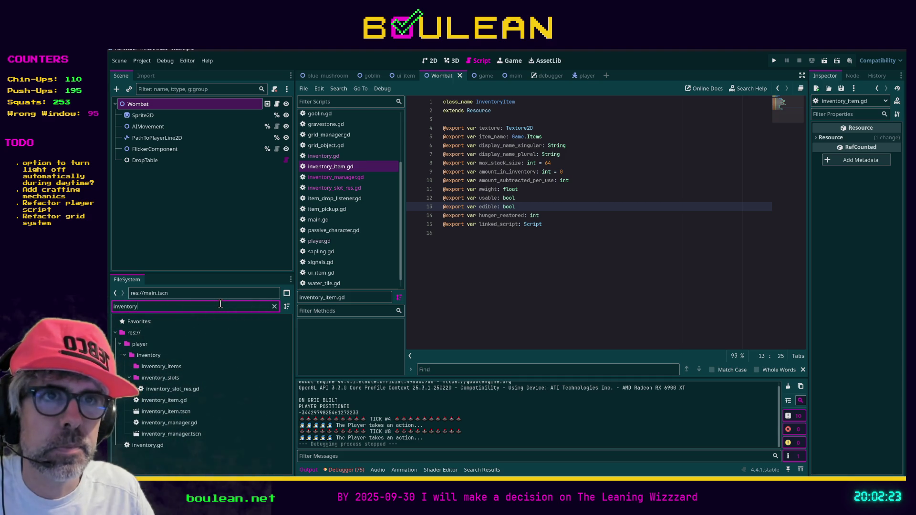
pyautogui.write('_item')
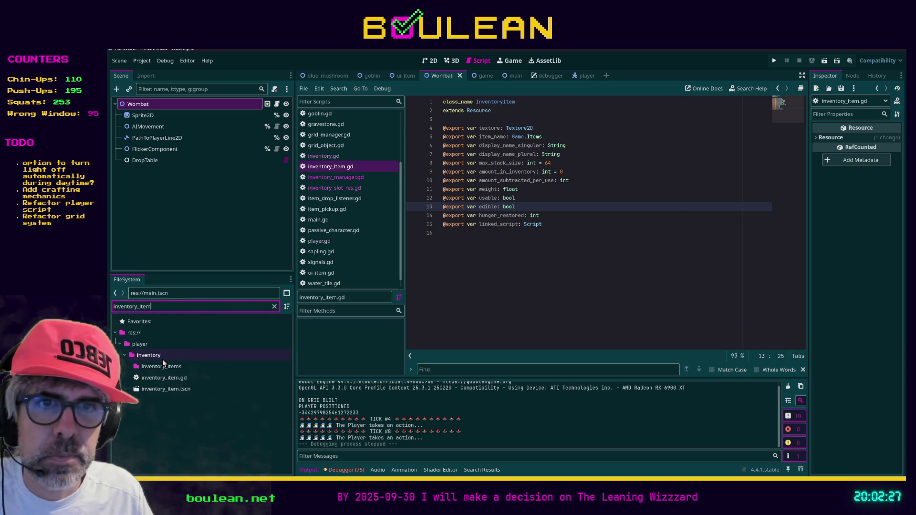
pyautogui.doubleClick(225, 311)
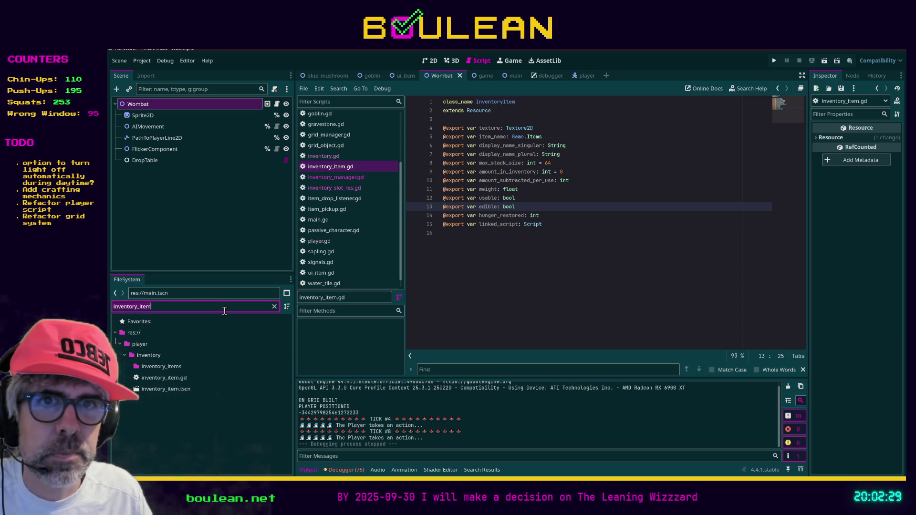
pyautogui.write('item')
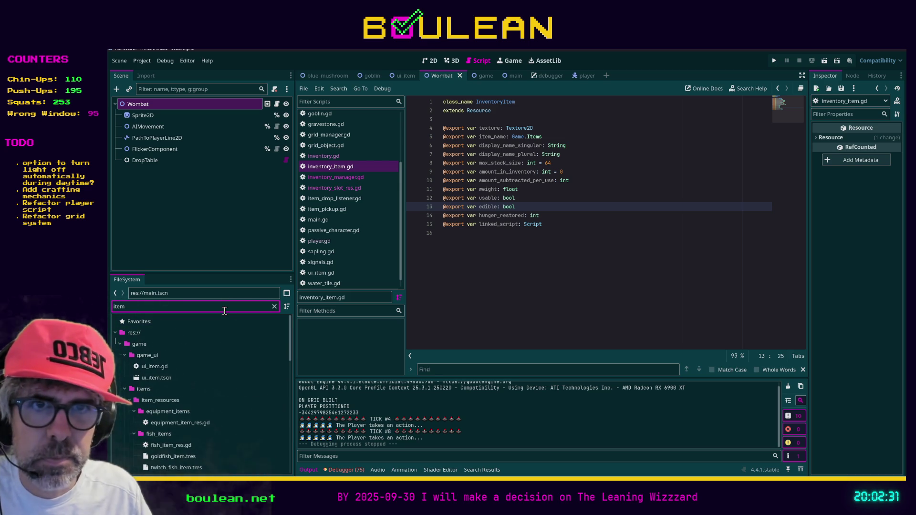
pyautogui.scroll(-4, 243, 359)
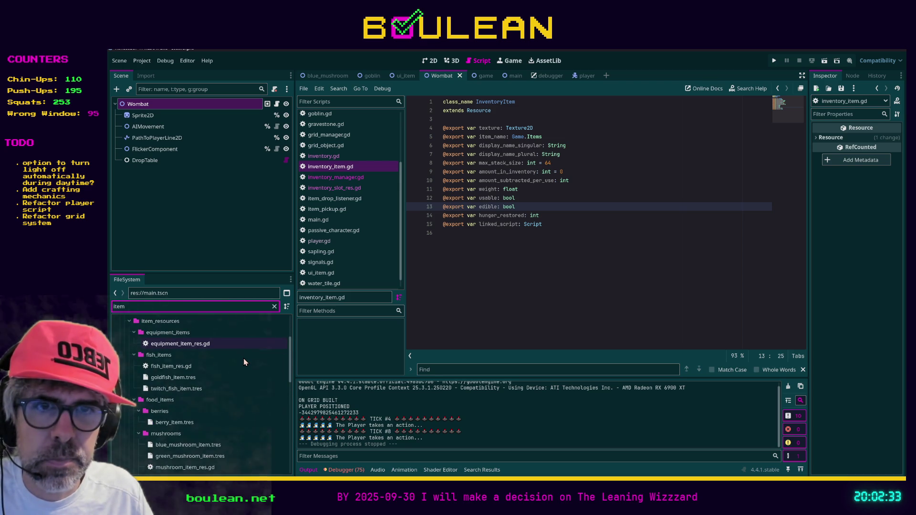
pyautogui.scroll(-8, 243, 361)
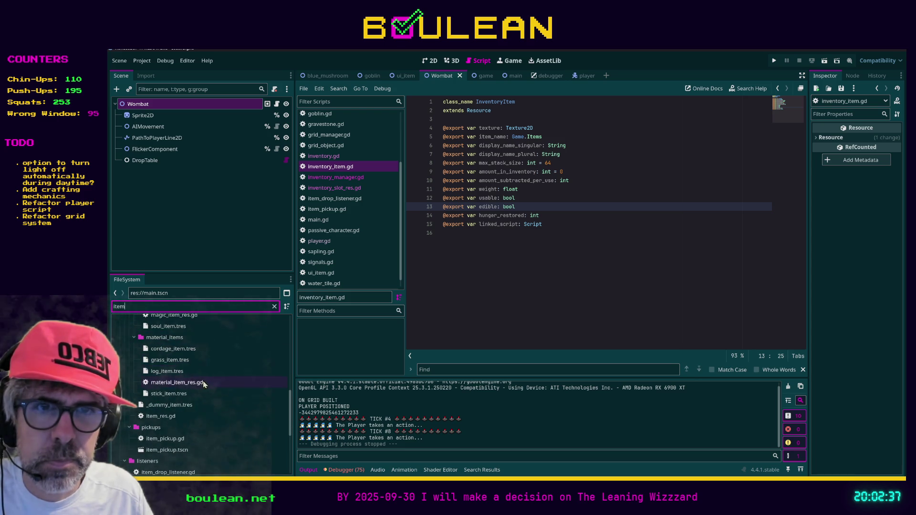
pyautogui.click(204, 416)
pyautogui.doubleClick(189, 416)
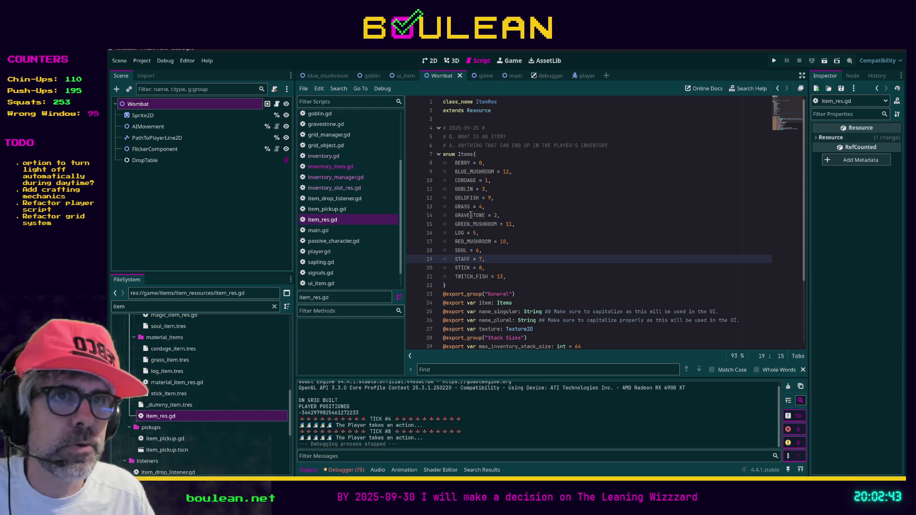
pyautogui.click(340, 168)
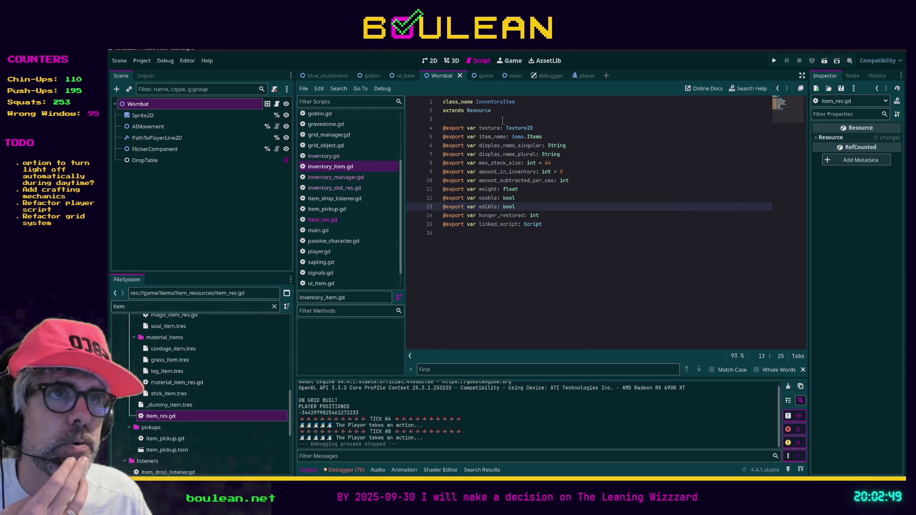
pyautogui.click(354, 180)
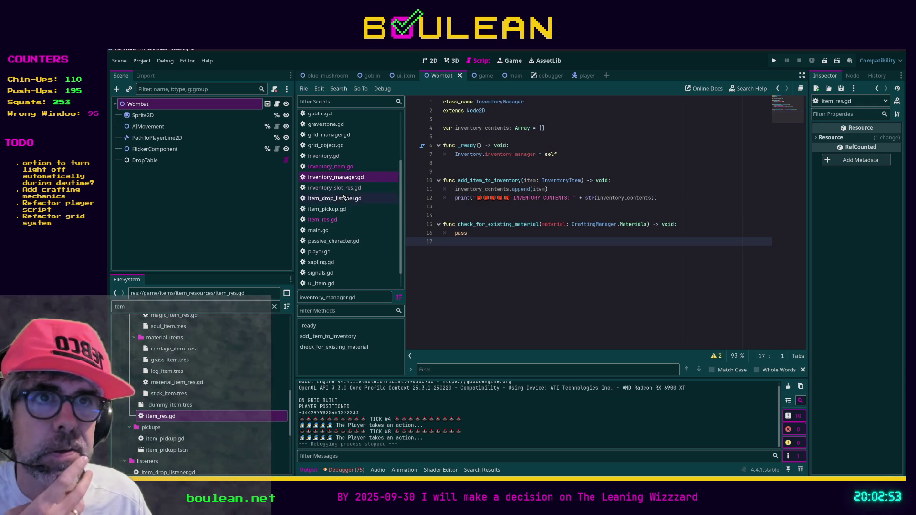
# Open inventory_slot_res.gd and change the contents type from InventoryItem to InventoryRes.
pyautogui.click(329, 156)
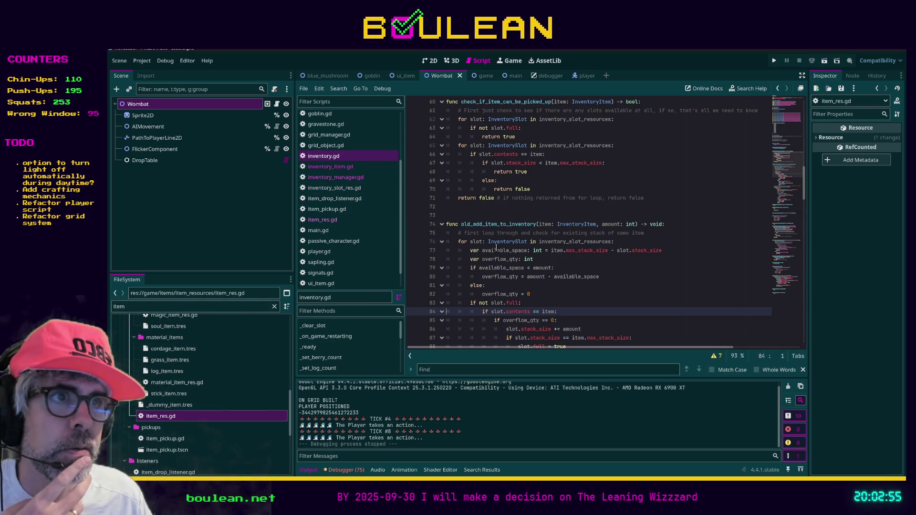
pyautogui.keyDown('ctrl'); pyautogui.click(514, 313); pyautogui.keyUp('ctrl')
pyautogui.moveTo(536, 137); pyautogui.dragTo(549, 138)
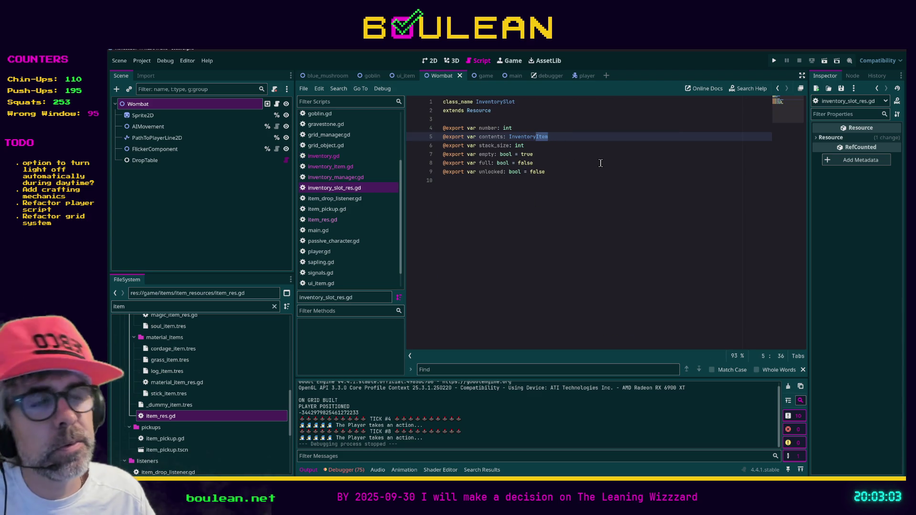
pyautogui.write('Res')
pyautogui.click(571, 144)
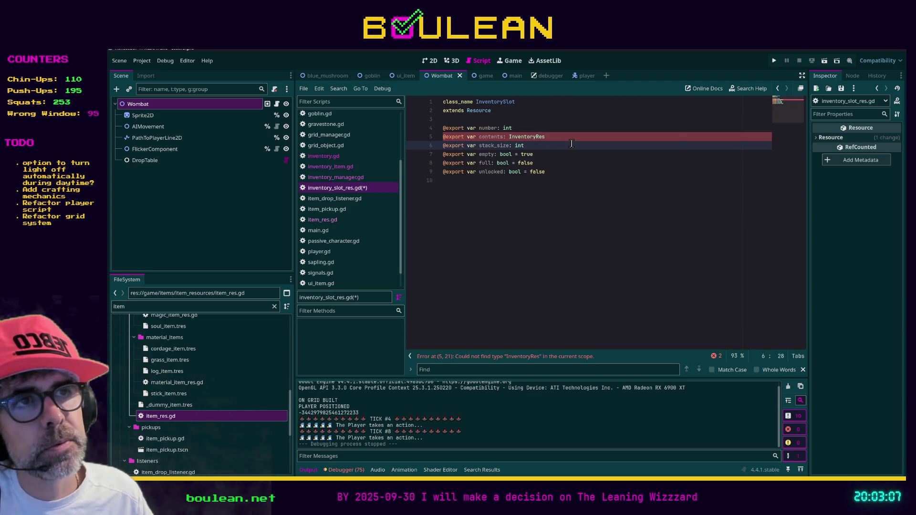
pyautogui.doubleClick(549, 138)
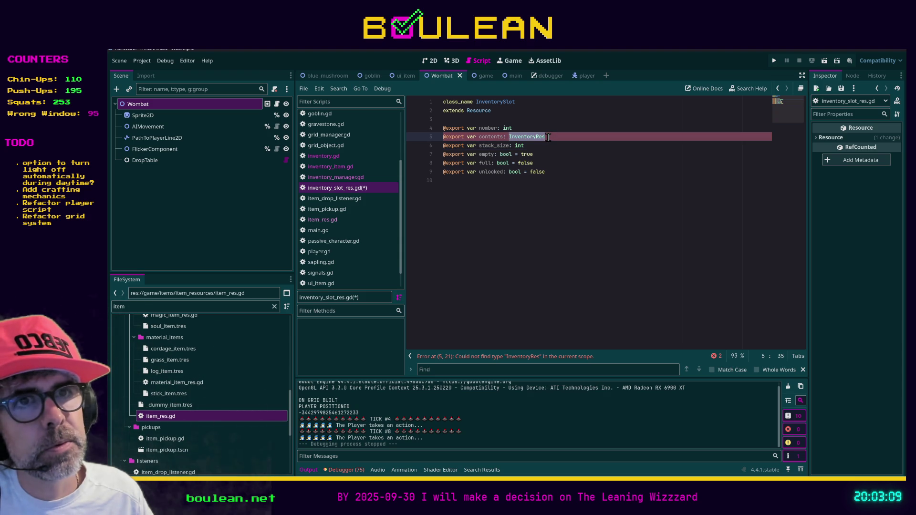
# Try ItemRes as the contents type, undo it, save, and retype InventoryItem.
pyautogui.click(342, 168)
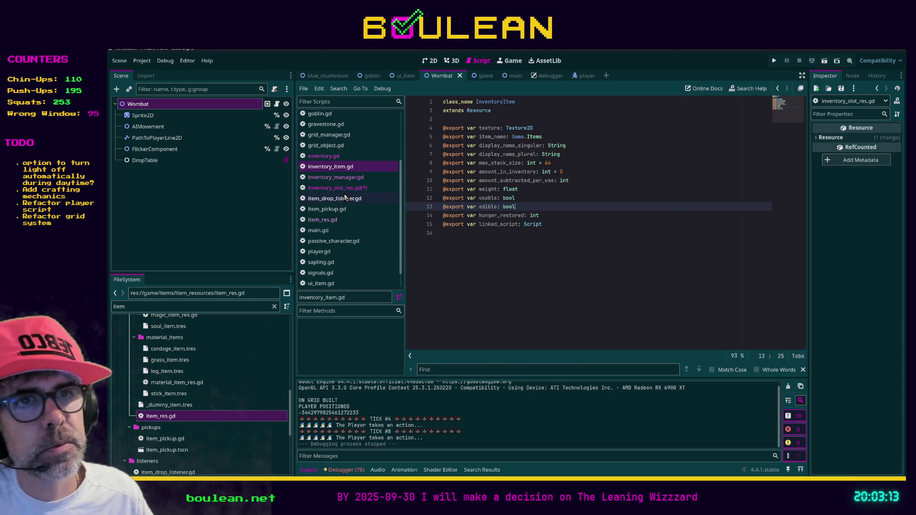
pyautogui.click(334, 187)
pyautogui.doubleClick(525, 138)
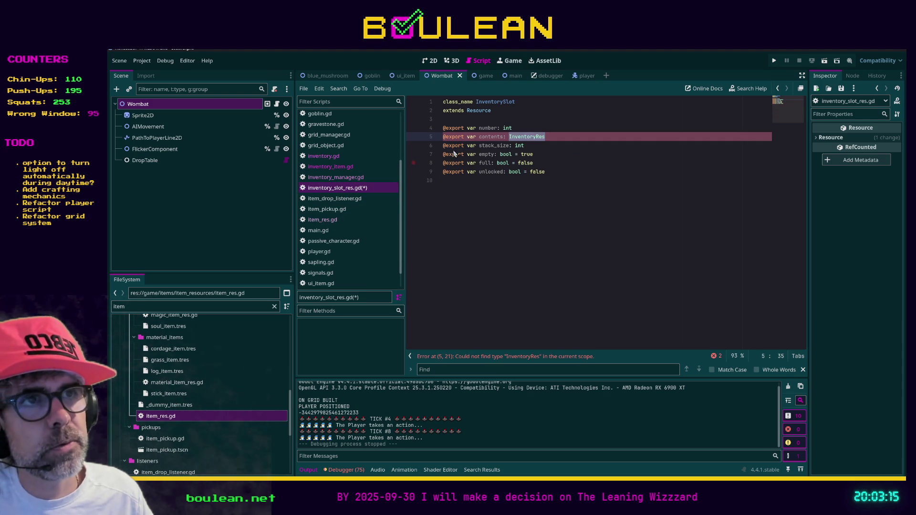
pyautogui.write('ItemRes')
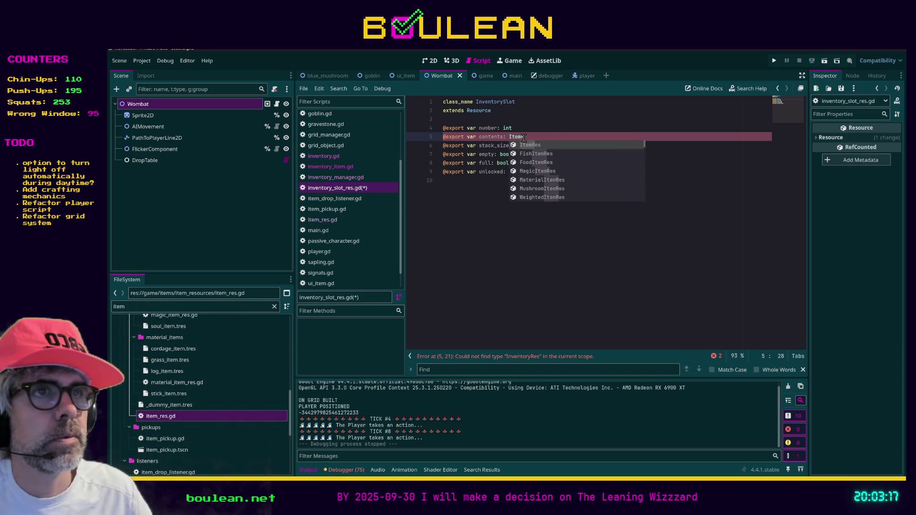
pyautogui.hotkey('ctrl', 'z')
pyautogui.hotkey('ctrl', 'z')
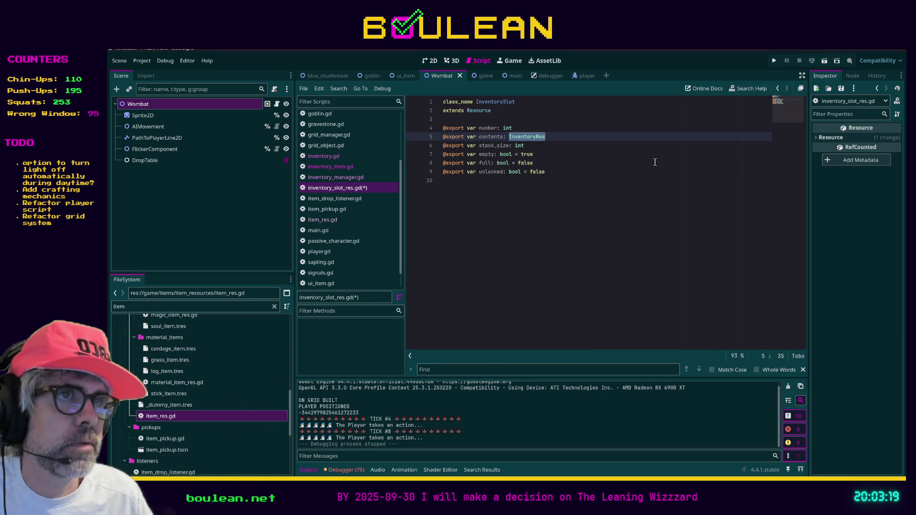
pyautogui.hotkey('ctrl', 's')
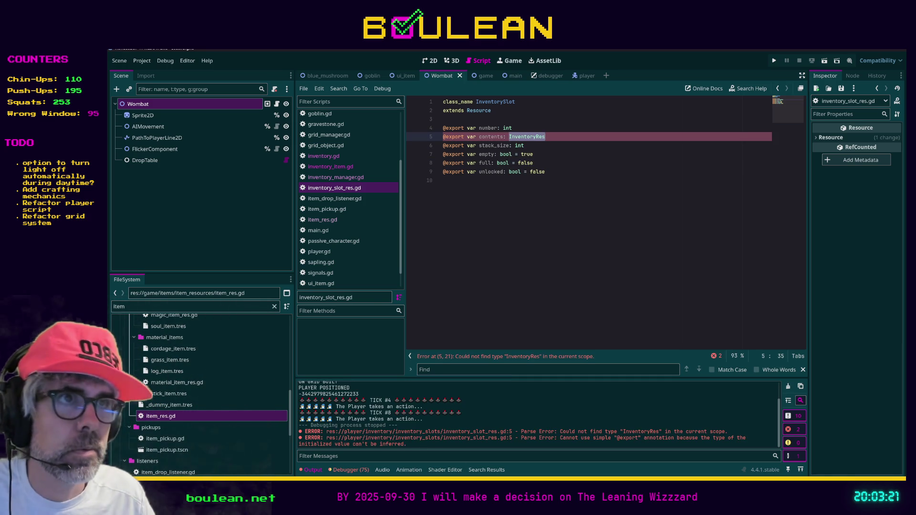
pyautogui.write('InventoryItem')
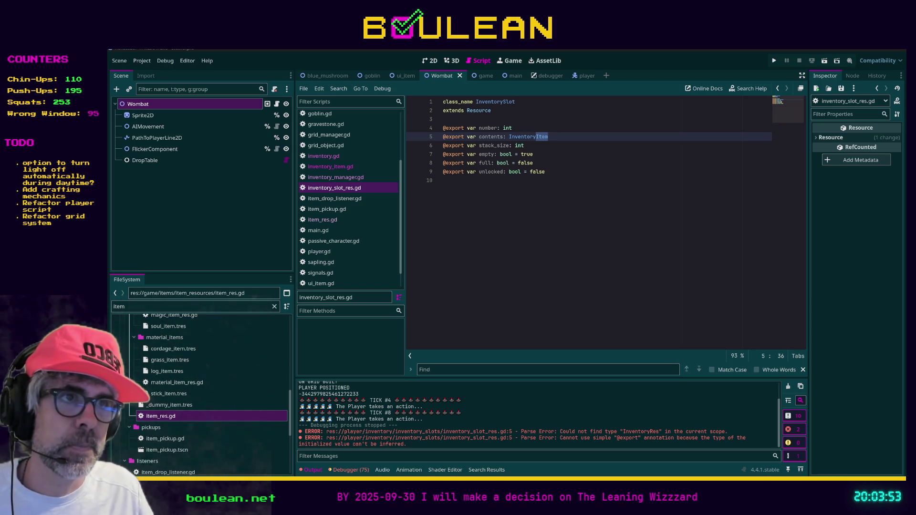
# Save inventory_slot_res.gd with the contents export typed InventoryItem.
pyautogui.click(560, 249)
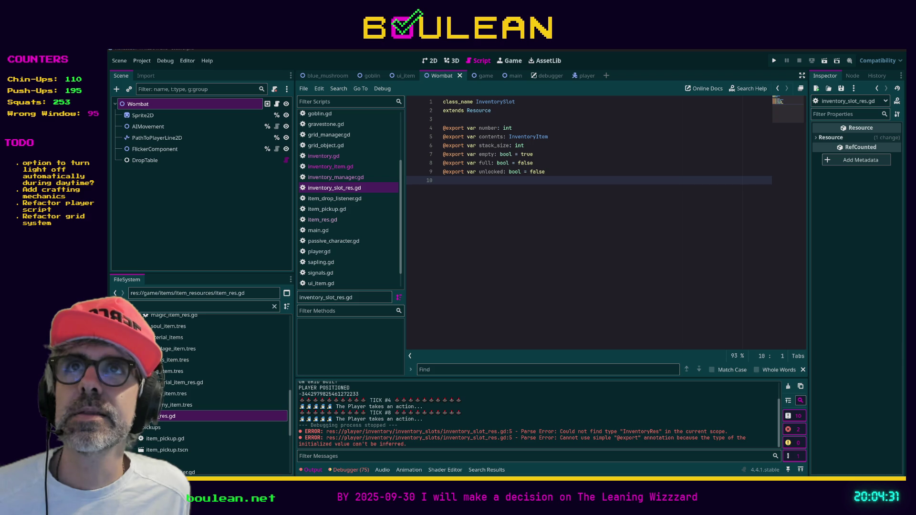
pyautogui.hotkey('ctrl', 's')
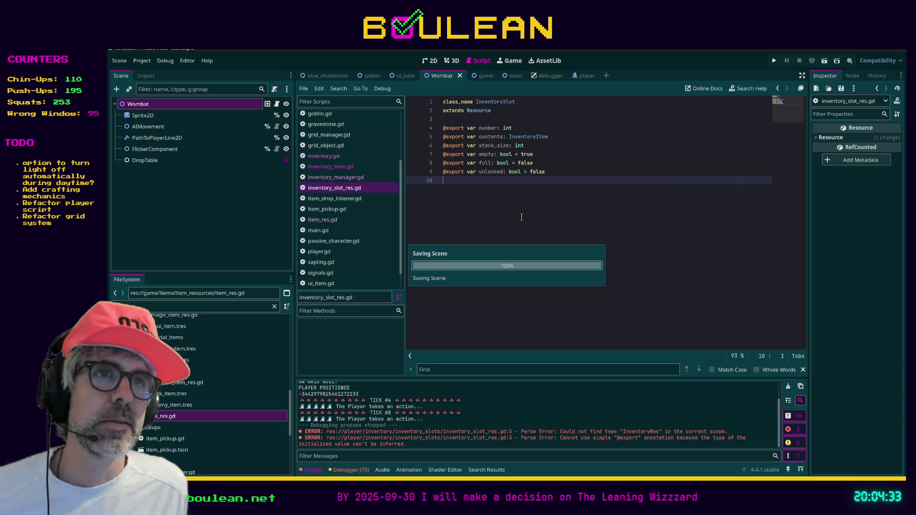
# Inspect the slot contents comparison on line 84 of old_add_item_to_inventory in inventory.gd.
pyautogui.click(314, 157)
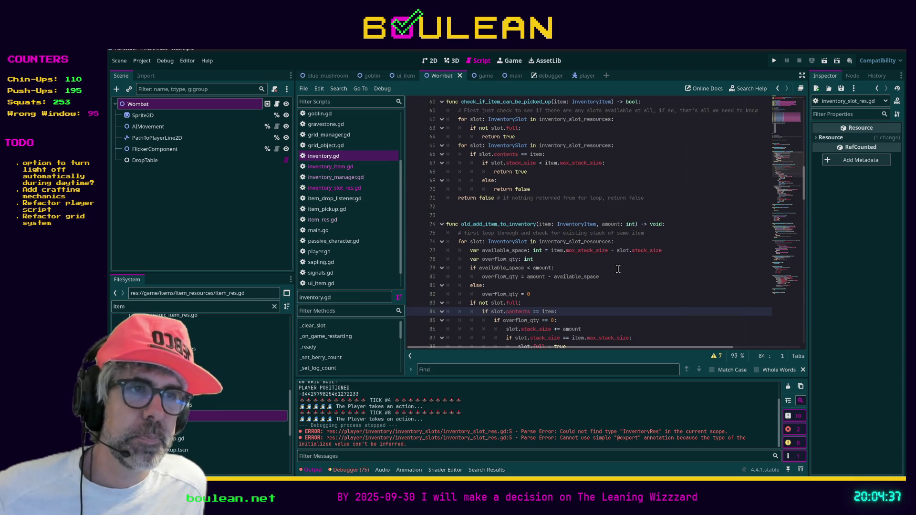
pyautogui.scroll(-1, 618, 269)
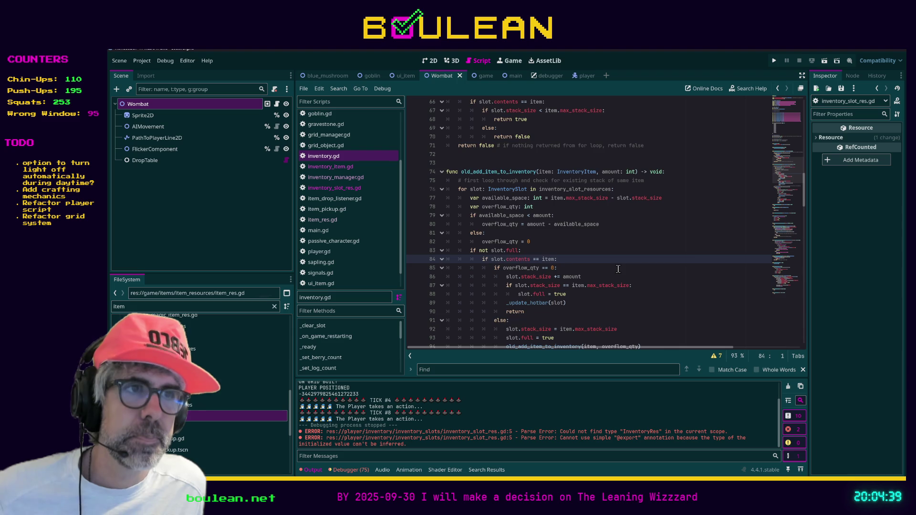
pyautogui.scroll(-2, 618, 270)
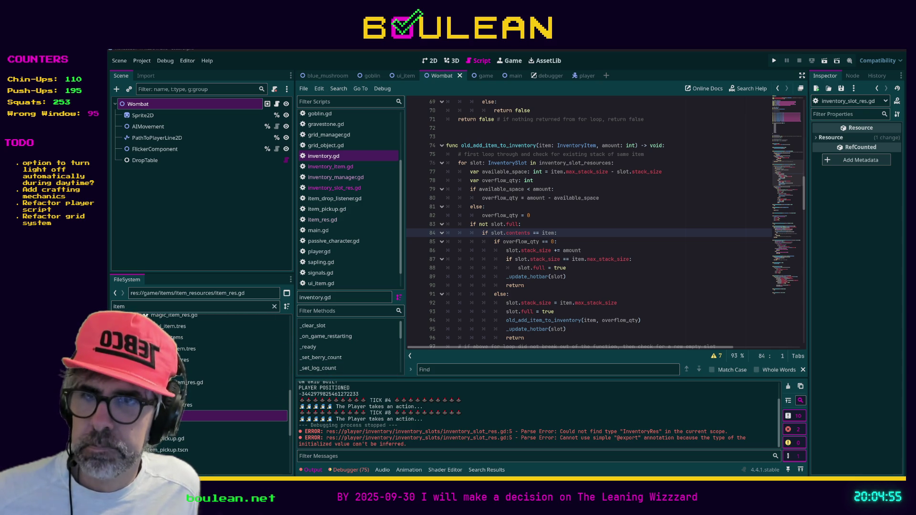
pyautogui.click(619, 231)
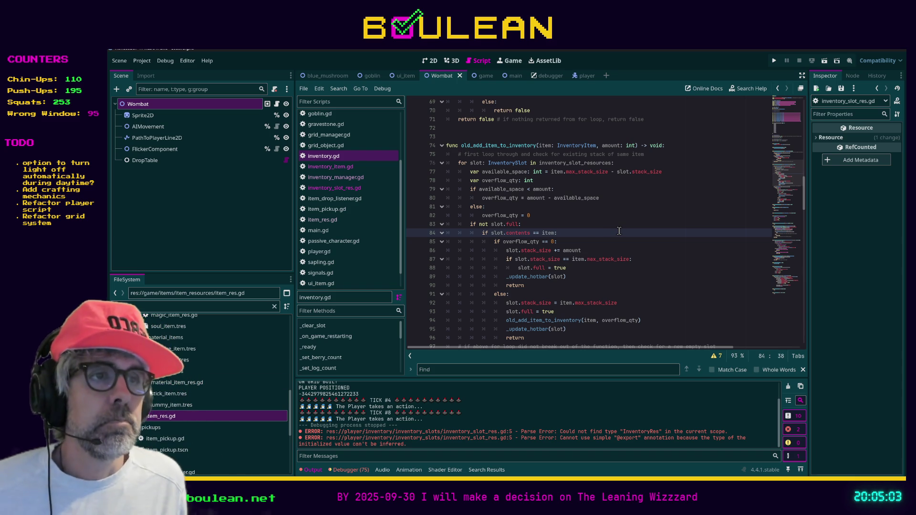
pyautogui.click(362, 166)
# Change line 5's contents type from InventoryItem to ItemRes in inventory_slot_res.gd and save.
pyautogui.click(354, 189)
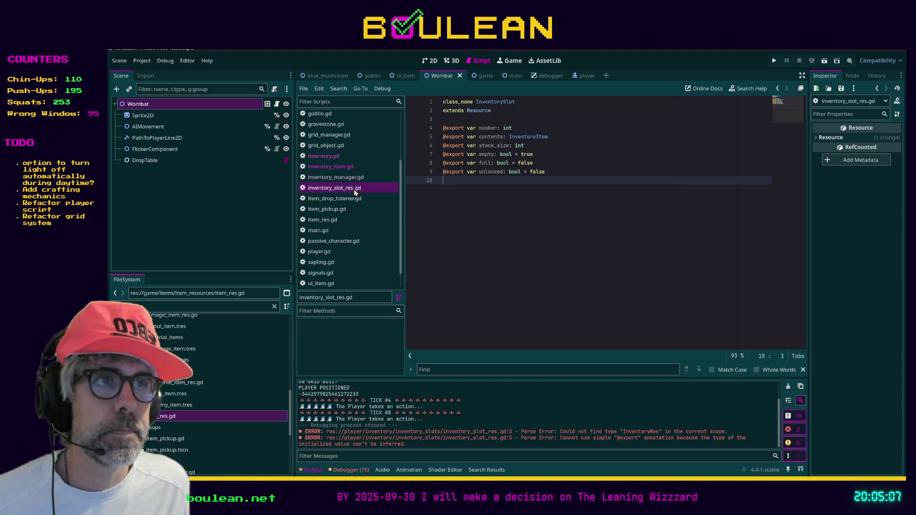
pyautogui.doubleClick(539, 137)
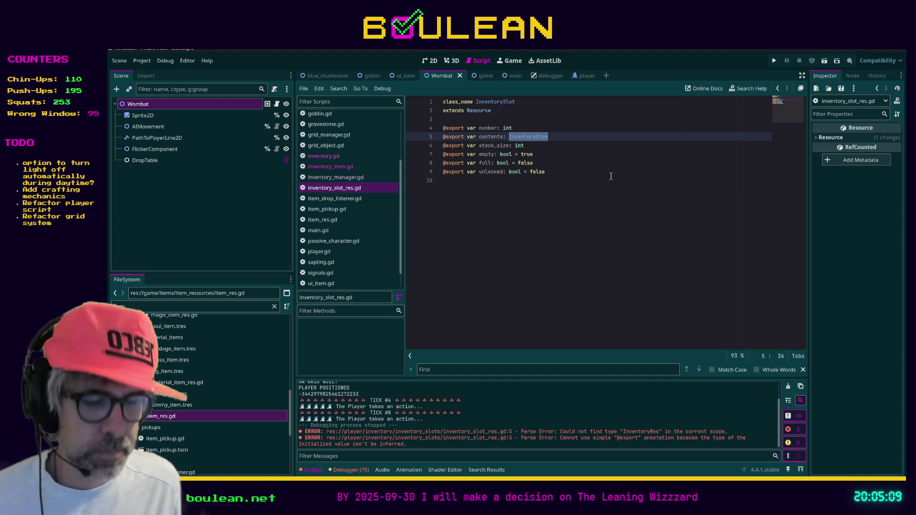
pyautogui.write('ItemR')
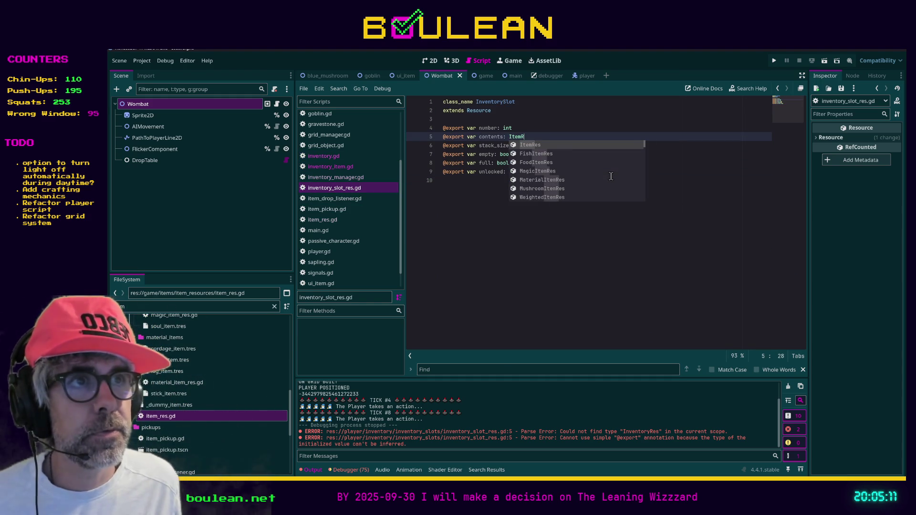
pyautogui.write('es')
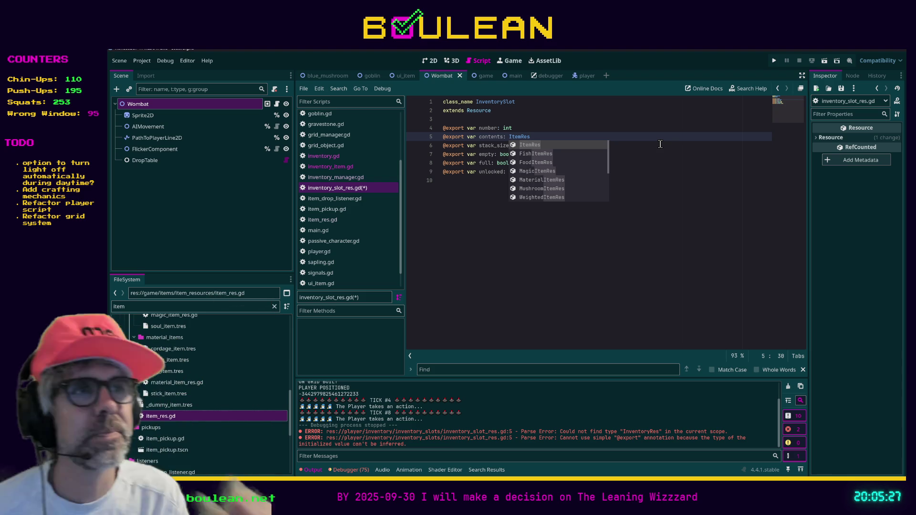
pyautogui.click(606, 144)
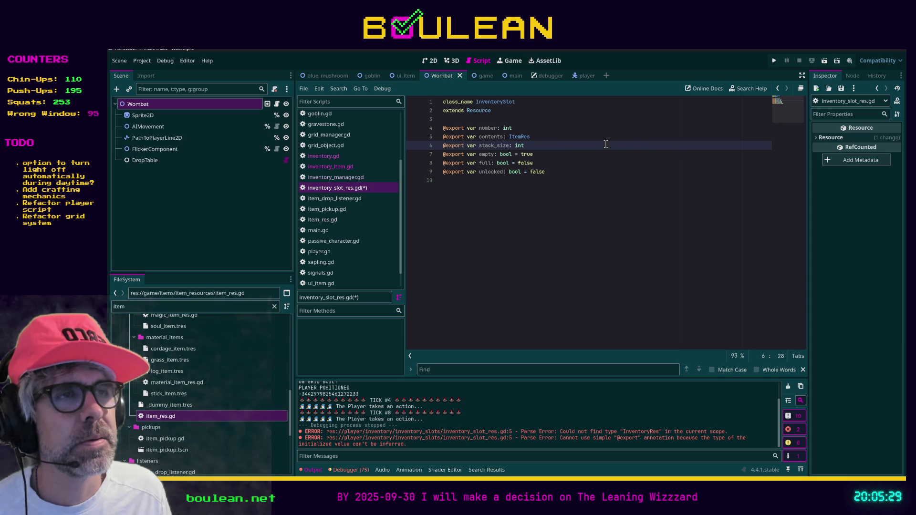
pyautogui.click(564, 137)
pyautogui.hotkey('ctrl', 's')
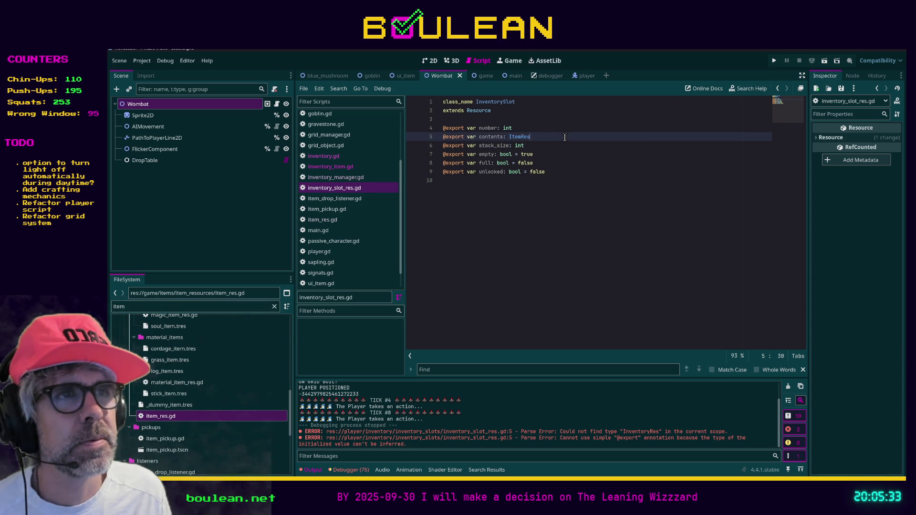
# Retype the old_add_item_to_inventory item parameter from InventoryItem to ItemRes.
pyautogui.click(317, 168)
pyautogui.click(328, 158)
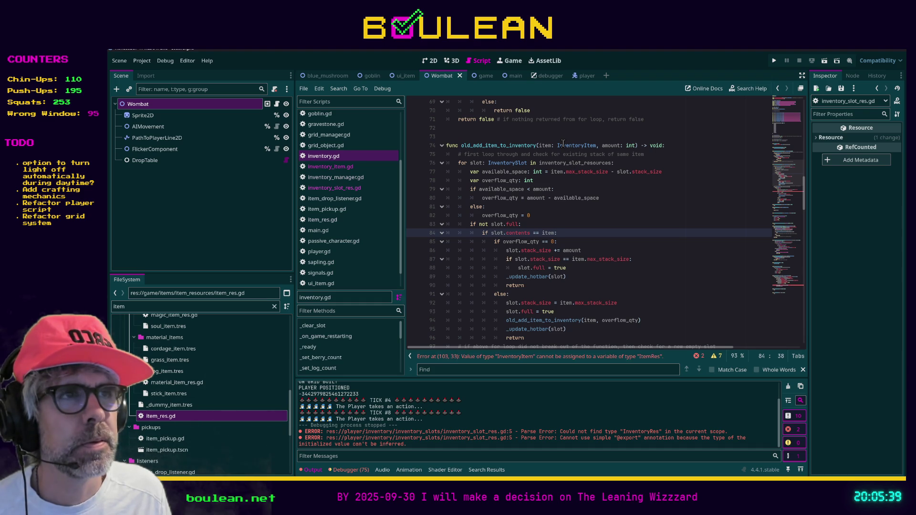
pyautogui.scroll(1, 597, 182)
pyautogui.scroll(1, 632, 203)
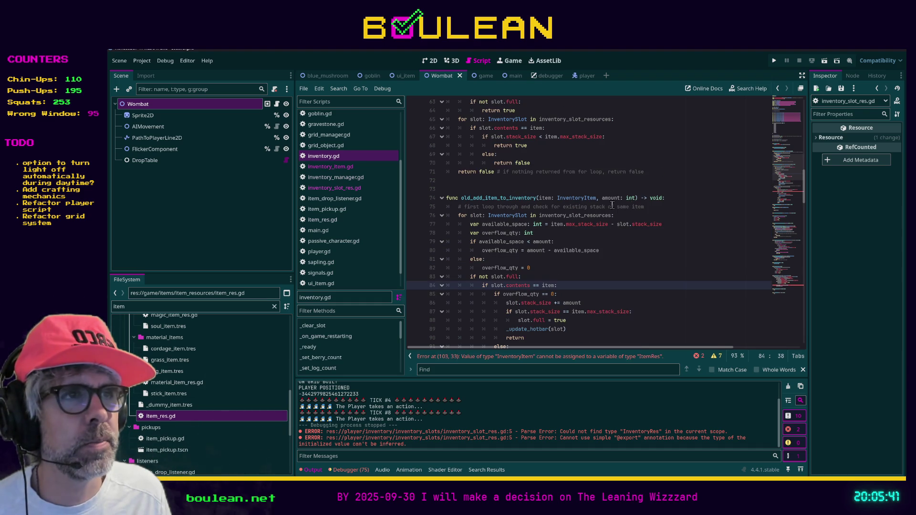
pyautogui.moveTo(596, 200); pyautogui.dragTo(557, 200)
pyautogui.write('ItemRes')
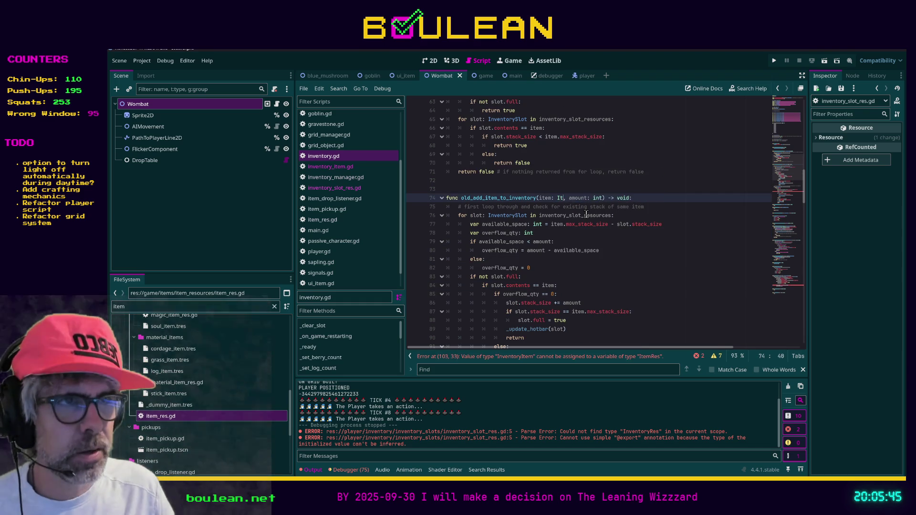
pyautogui.press('Escape')
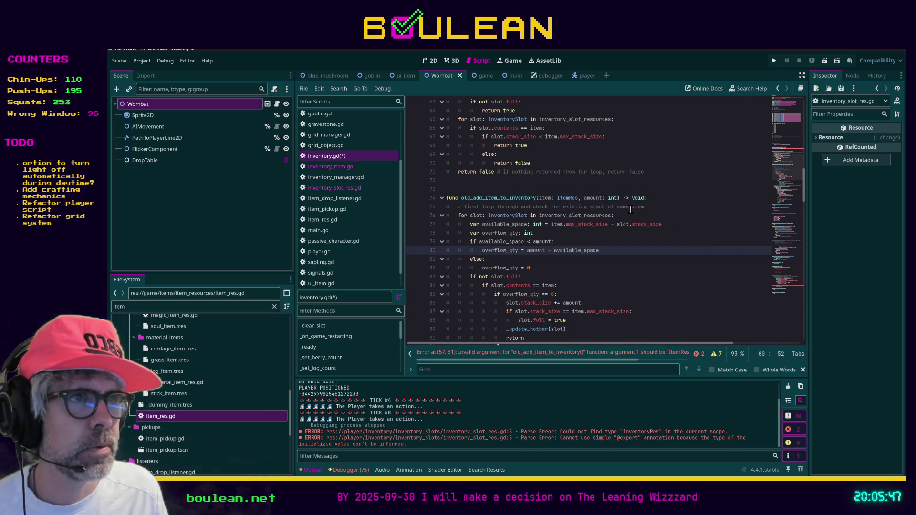
# Rename amount to qty in the signature and on lines 79, 86 and 102.
pyautogui.doubleClick(592, 198)
pyautogui.write('qty')
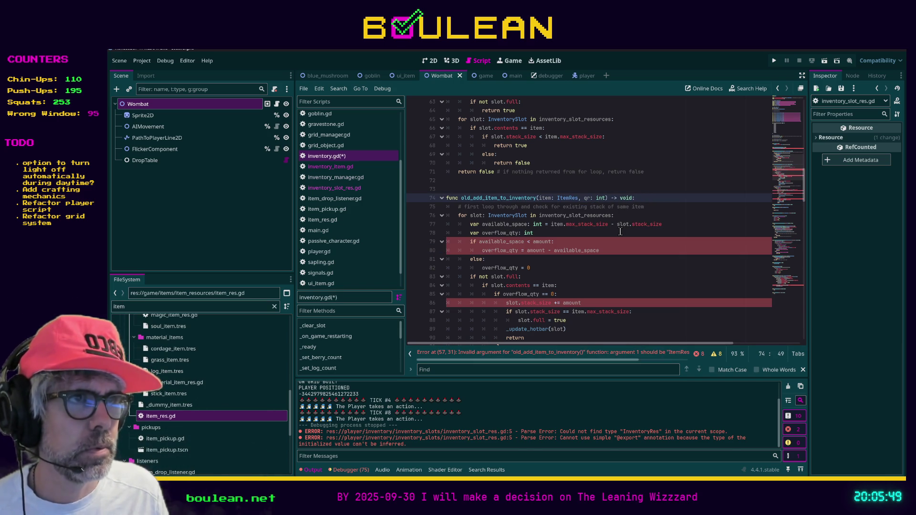
pyautogui.click(552, 242)
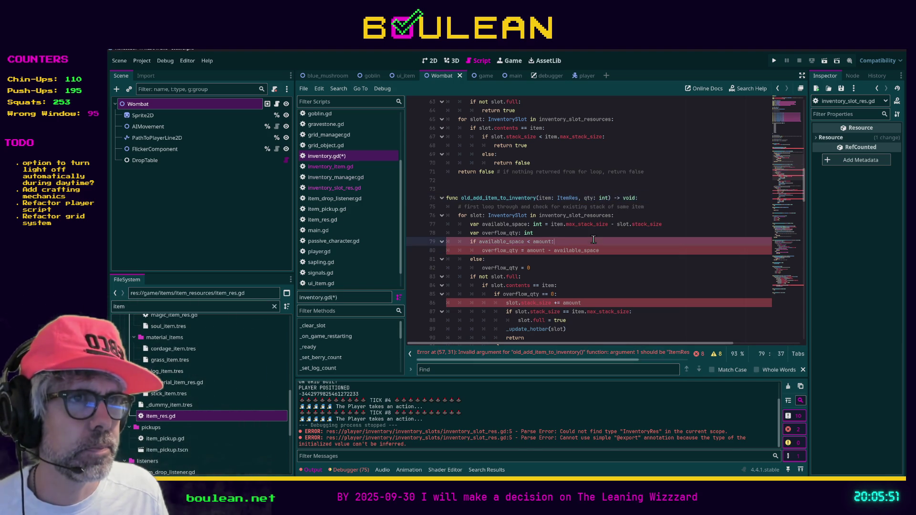
pyautogui.doubleClick(545, 241)
pyautogui.write('qty')
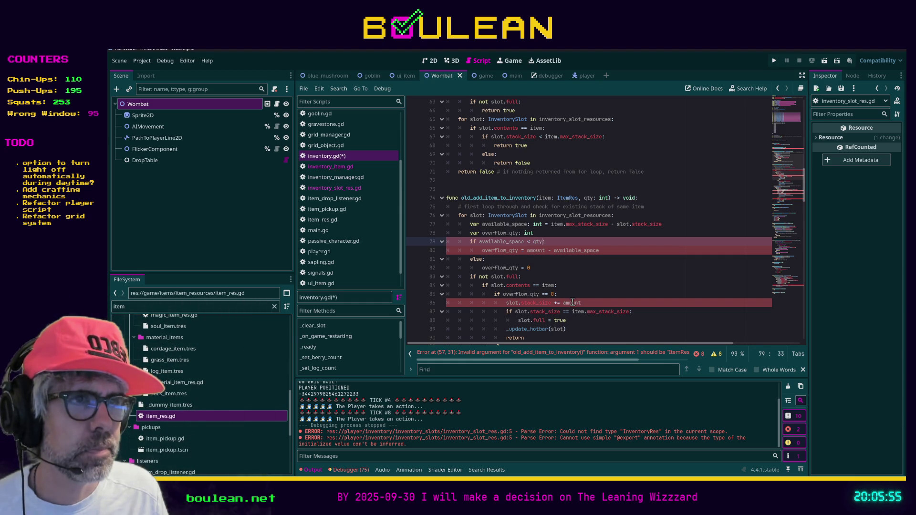
pyautogui.doubleClick(573, 302)
pyautogui.write('qty')
pyautogui.scroll(-2, 644, 287)
pyautogui.click(678, 285)
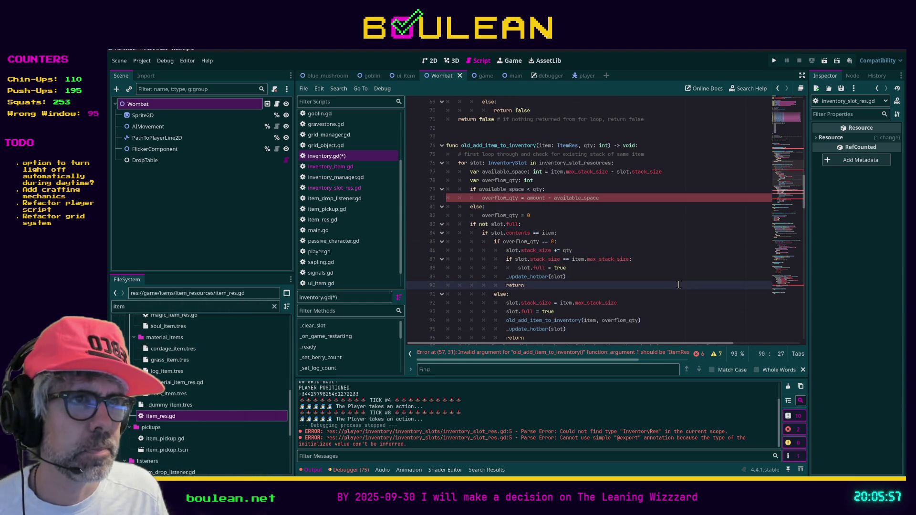
pyautogui.scroll(-3, 677, 284)
pyautogui.doubleClick(578, 311)
pyautogui.write('qty')
# Rename the remaining amount uses to qty on lines 105, 111 and 80.
pyautogui.scroll(-1, 577, 310)
pyautogui.moveTo(572, 302); pyautogui.dragTo(568, 329)
pyautogui.doubleClick(572, 303)
pyautogui.write('qty')
pyautogui.scroll(-2, 622, 284)
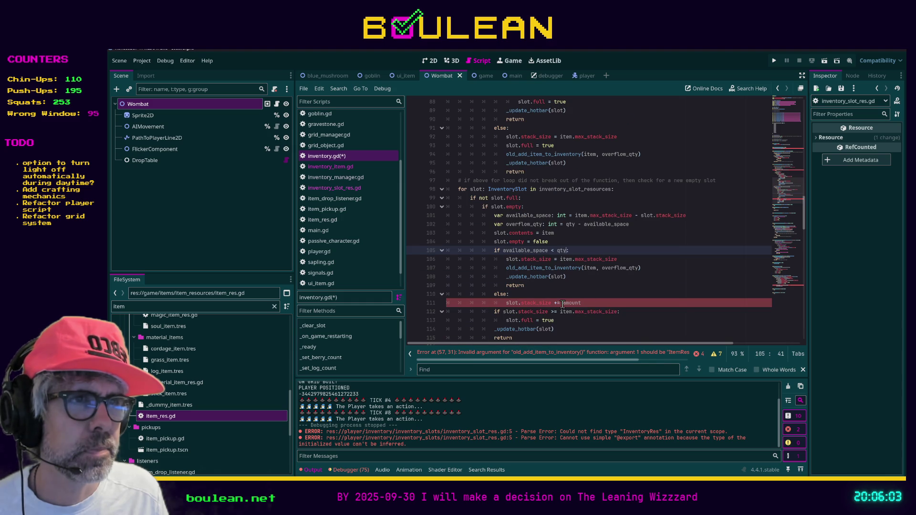
pyautogui.doubleClick(563, 304)
pyautogui.write('qty')
pyautogui.click(628, 294)
pyautogui.scroll(-2, 628, 294)
pyautogui.scroll(7, 628, 293)
pyautogui.scroll(2, 599, 221)
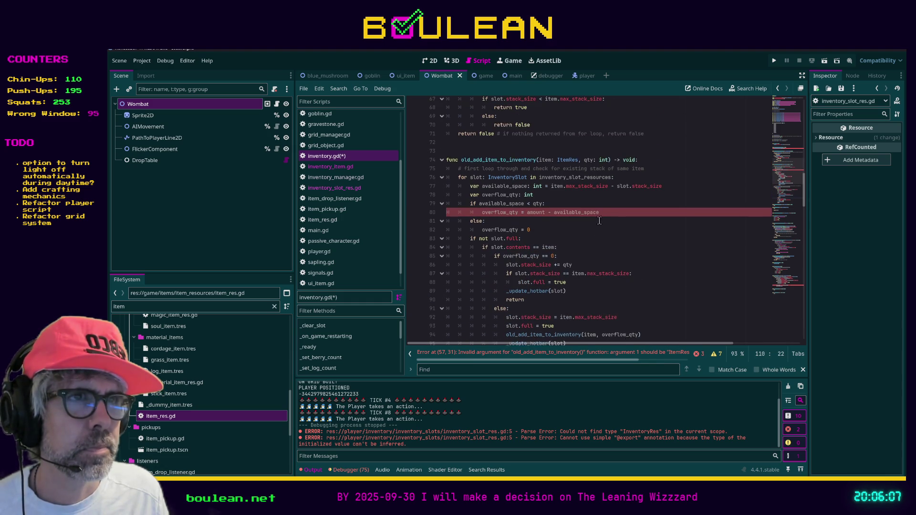
pyautogui.doubleClick(536, 215)
pyautogui.write('qty')
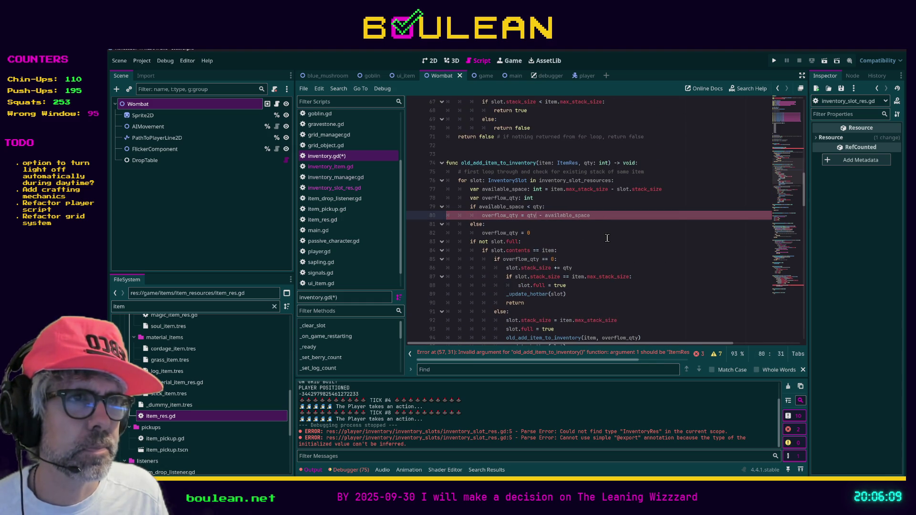
pyautogui.click(627, 234)
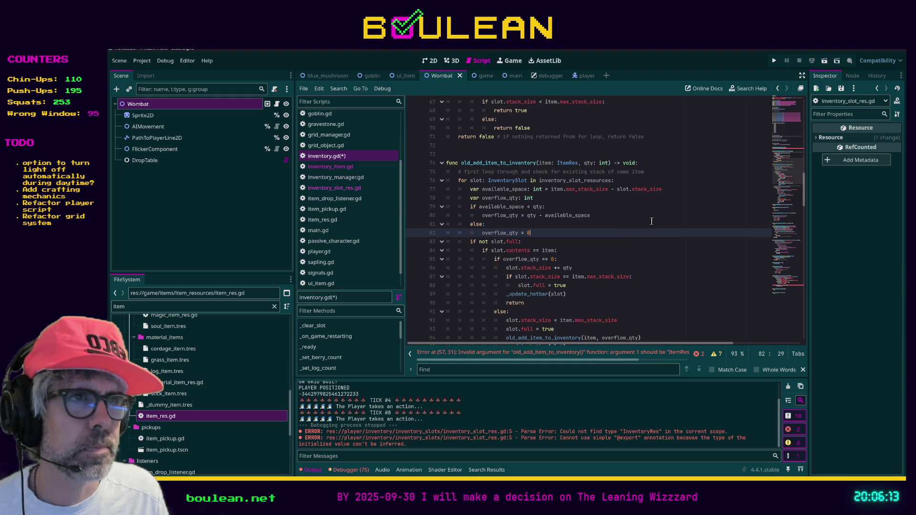
# Leave the item parameter name unchanged and save inventory.gd.
pyautogui.click(554, 163)
pyautogui.write('s')
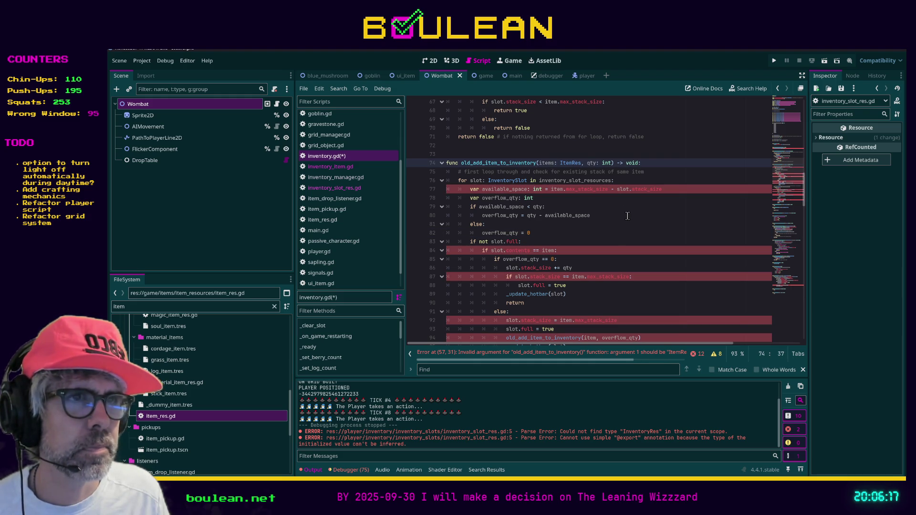
pyautogui.press('BackSpace')
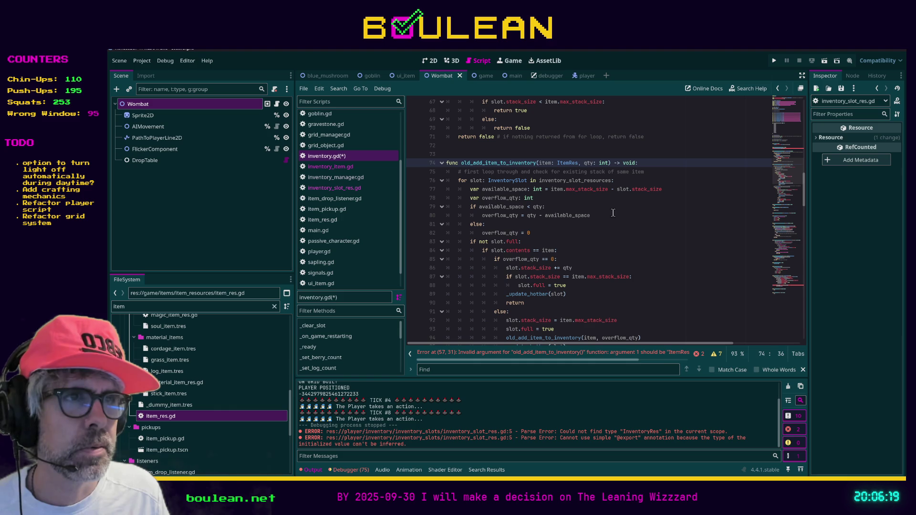
pyautogui.click(591, 240)
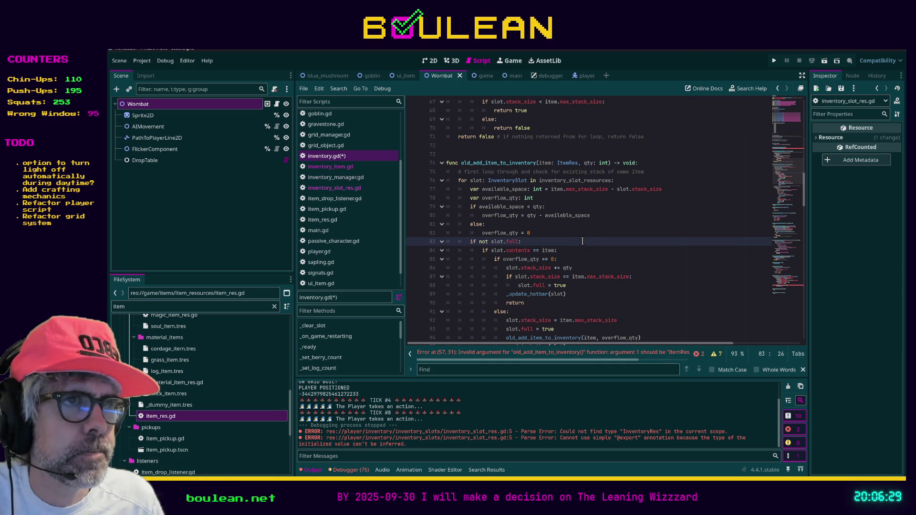
pyautogui.hotkey('ctrl', 's')
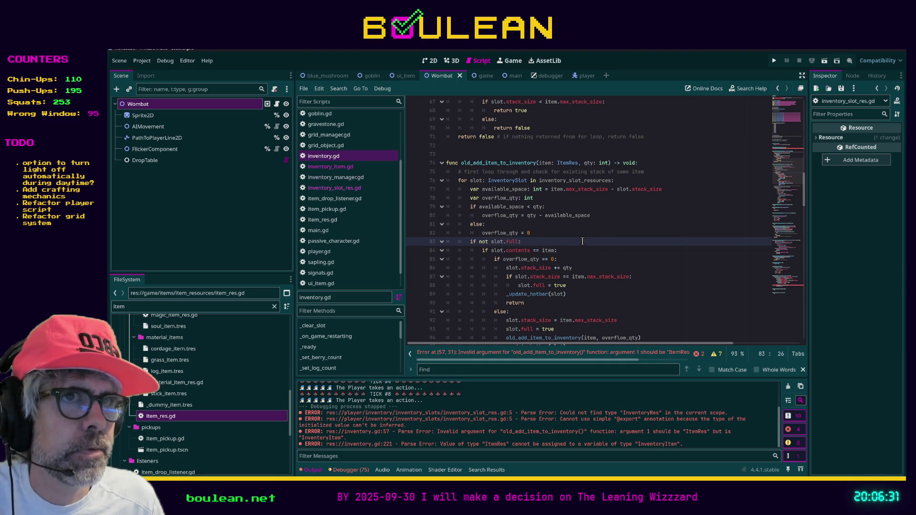
# Search the whole project for old_add_item and bookmark its definition on line 74.
pyautogui.click(333, 168)
pyautogui.click(322, 158)
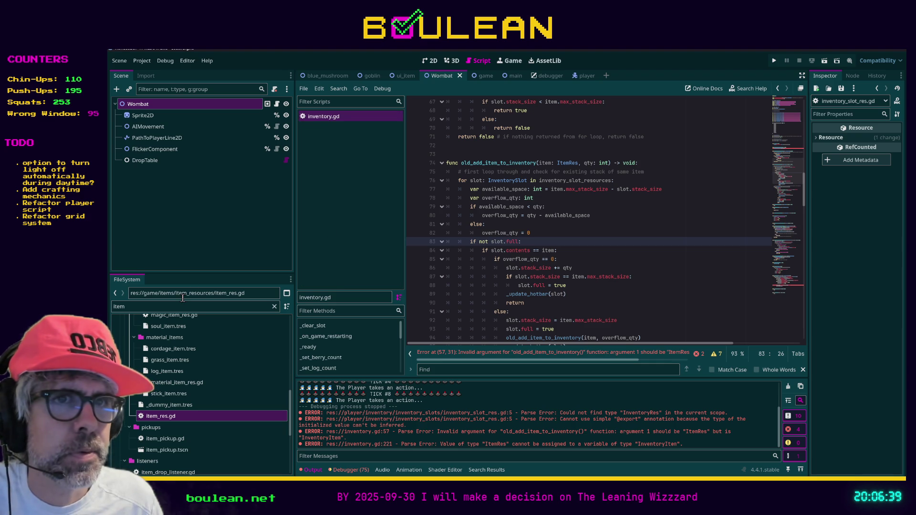
pyautogui.click(656, 313)
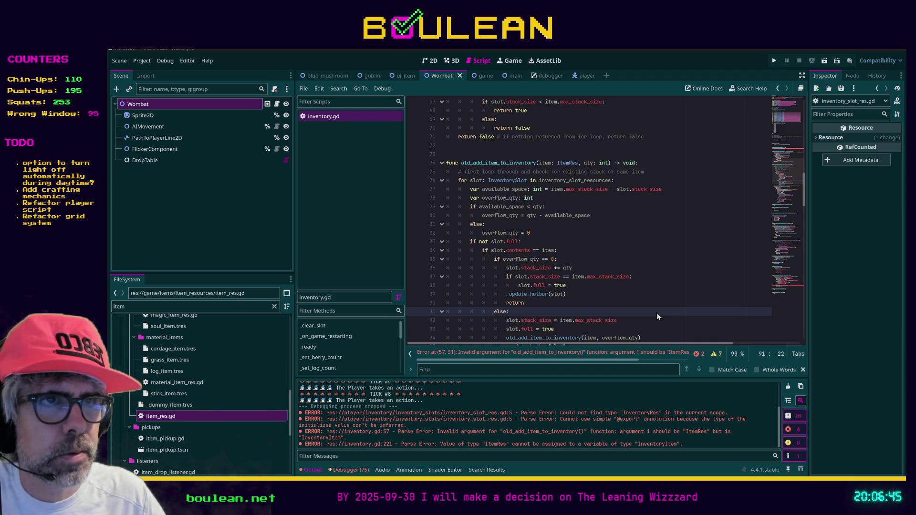
pyautogui.press('Return')
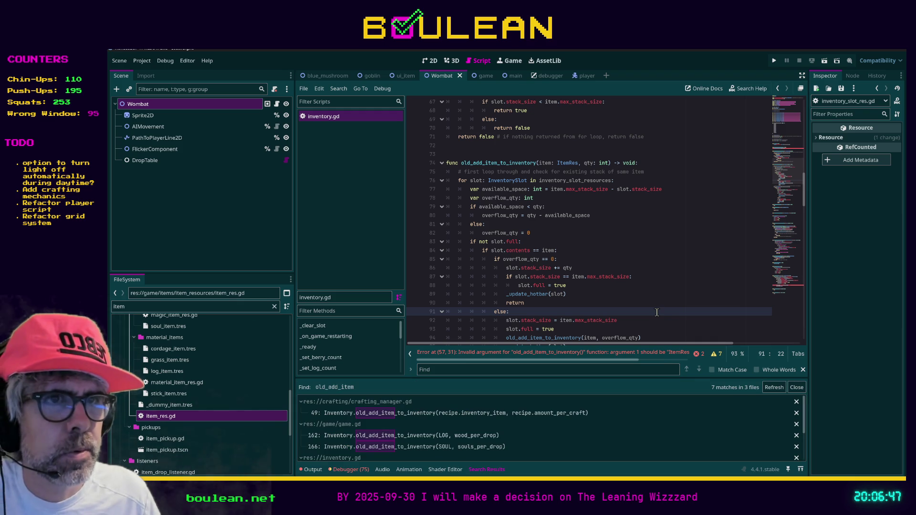
pyautogui.click(487, 164)
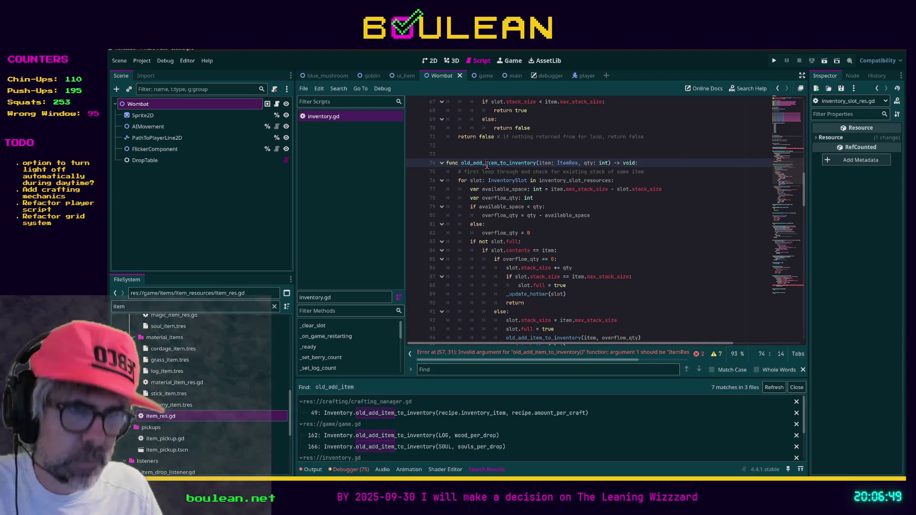
pyautogui.hotkey('ctrl', 'alt', 'b')
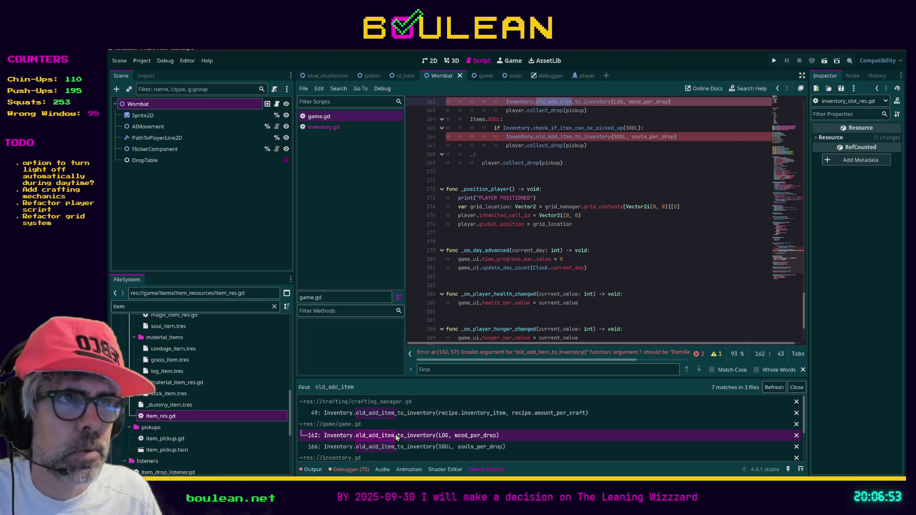
# Add an old_add_item_to_inventory call using pickup.item_resource under the wildcard case.
pyautogui.scroll(4, 549, 265)
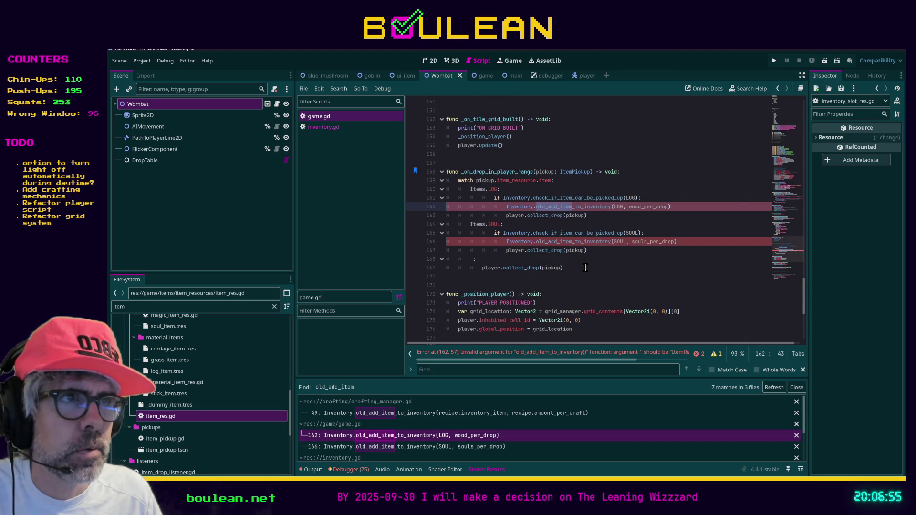
pyautogui.scroll(1, 585, 267)
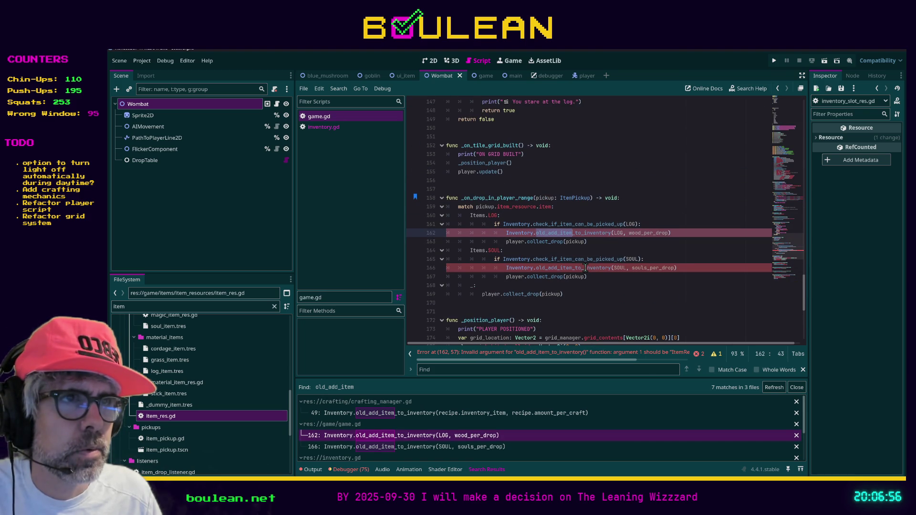
pyautogui.doubleClick(528, 267)
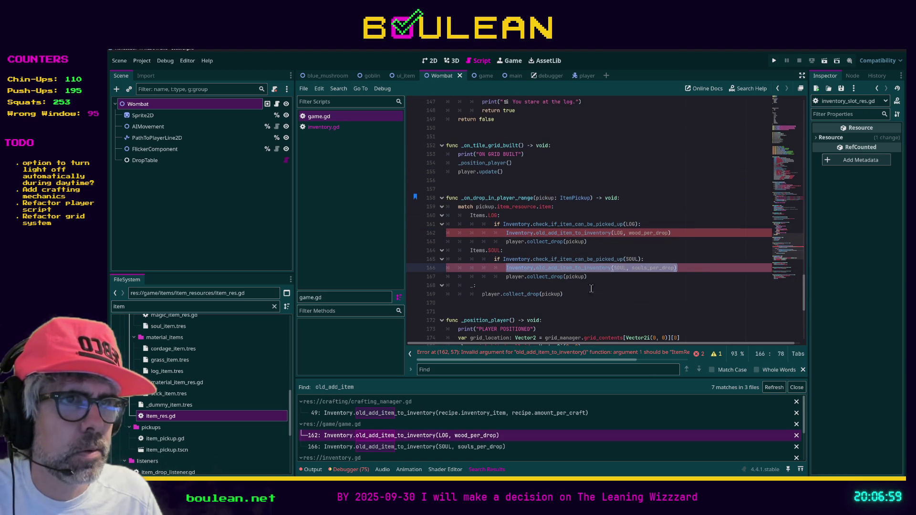
pyautogui.click(496, 287)
pyautogui.press('Return')
pyautogui.write('Inventory.old_add_item_to_inventory(SOUL, souls_per_drop)')
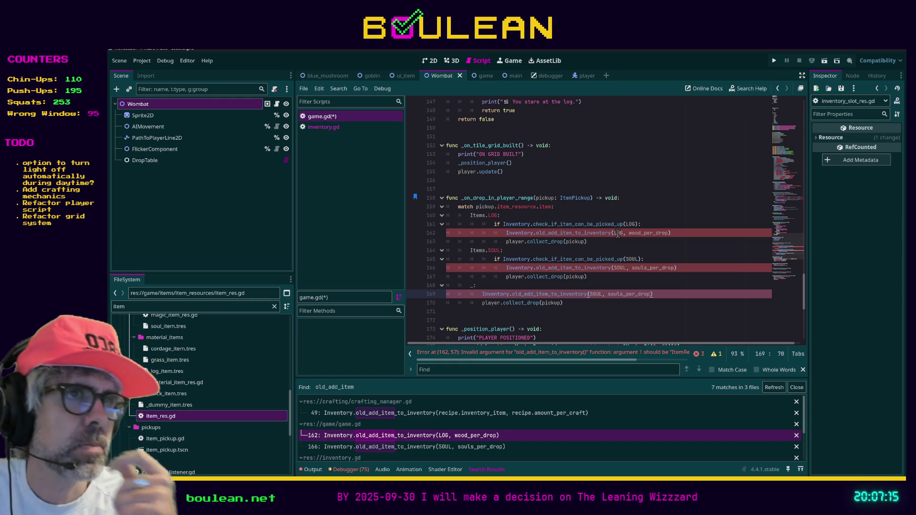
pyautogui.doubleClick(594, 294)
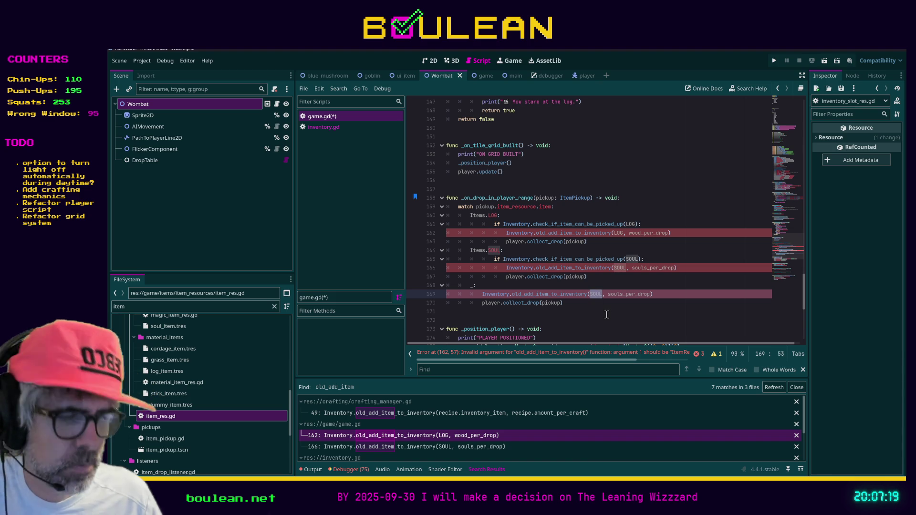
pyautogui.write('pickup')
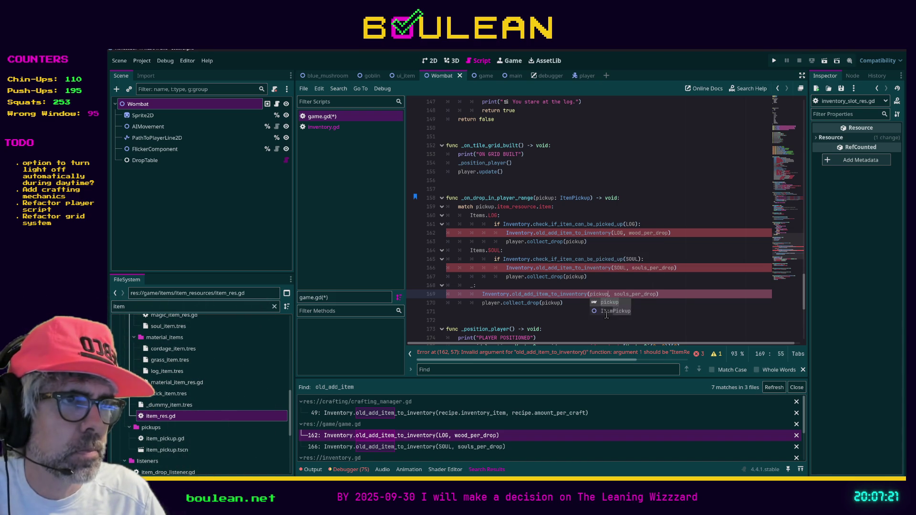
pyautogui.write('.')
pyautogui.press('Down')
pyautogui.press('Down')
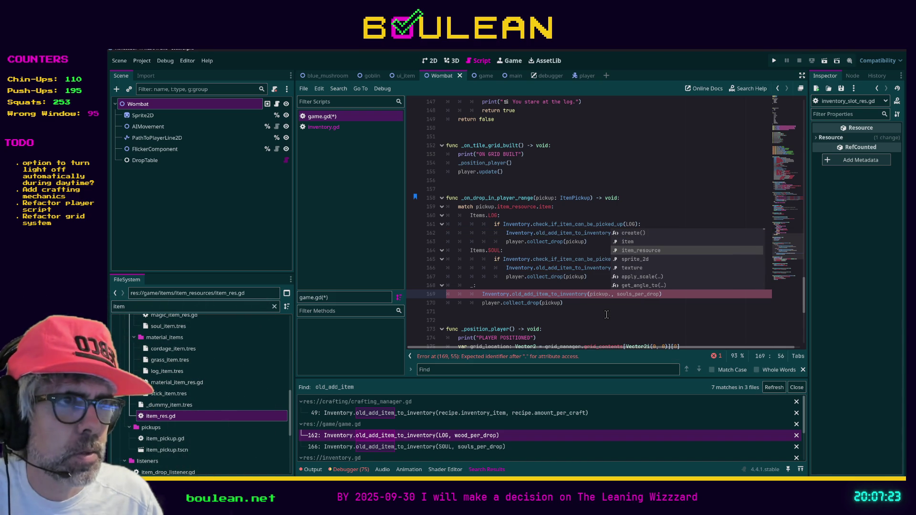
pyautogui.press('Return')
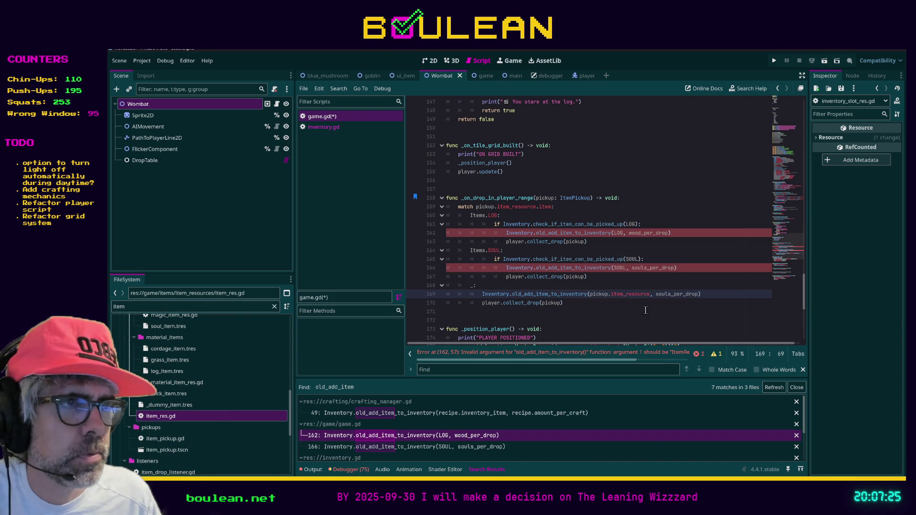
pyautogui.click(711, 298)
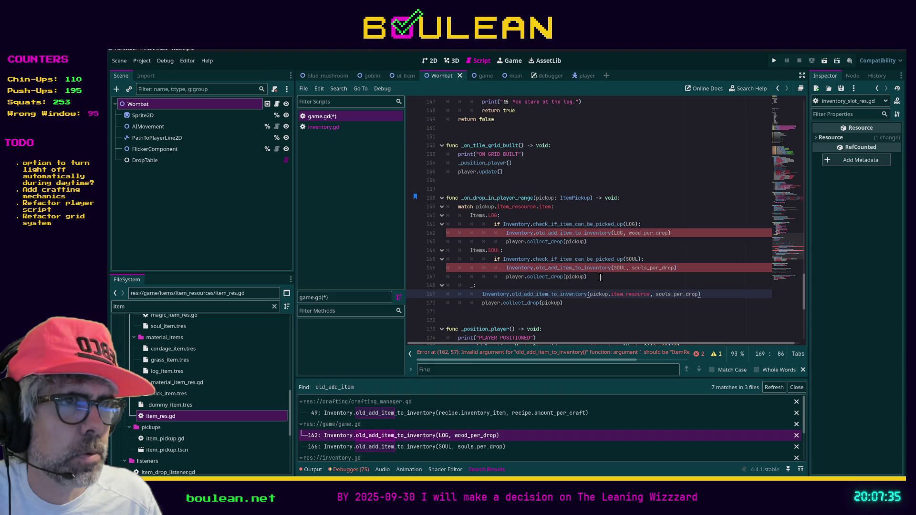
# Comment out the old match block, lines 159–168, dedent the new call and collect_drop lines, and save.
pyautogui.moveTo(601, 278)
pyautogui.mouseDown()
pyautogui.moveTo(549, 267)
pyautogui.moveTo(478, 226)
pyautogui.moveTo(429, 219)
pyautogui.mouseUp()
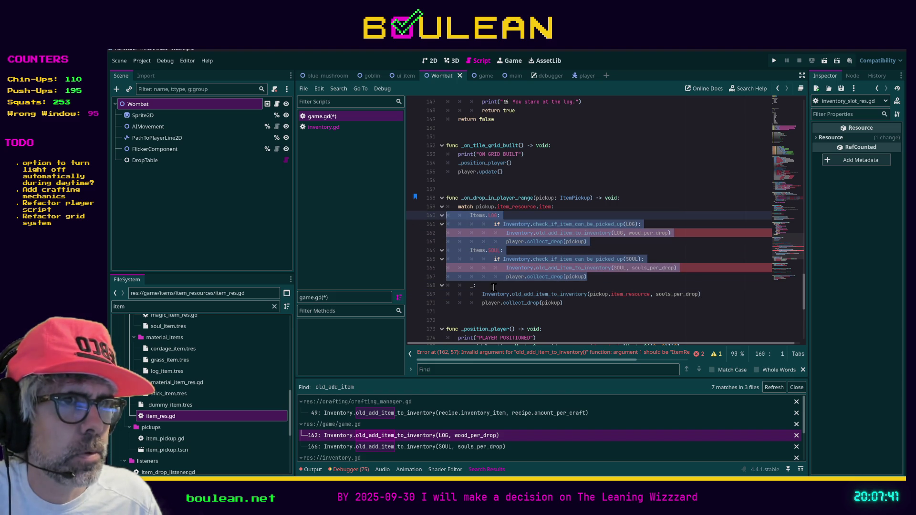
pyautogui.moveTo(491, 286); pyautogui.dragTo(426, 212)
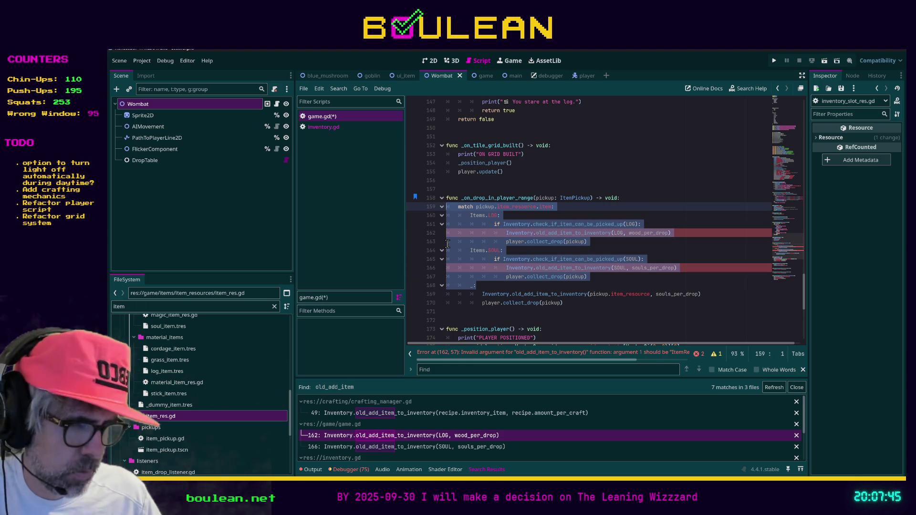
pyautogui.hotkey('ctrl', 'k')
pyautogui.moveTo(564, 303); pyautogui.dragTo(440, 294)
pyautogui.hotkey('shift', 'Tab')
pyautogui.hotkey('shift', 'Tab')
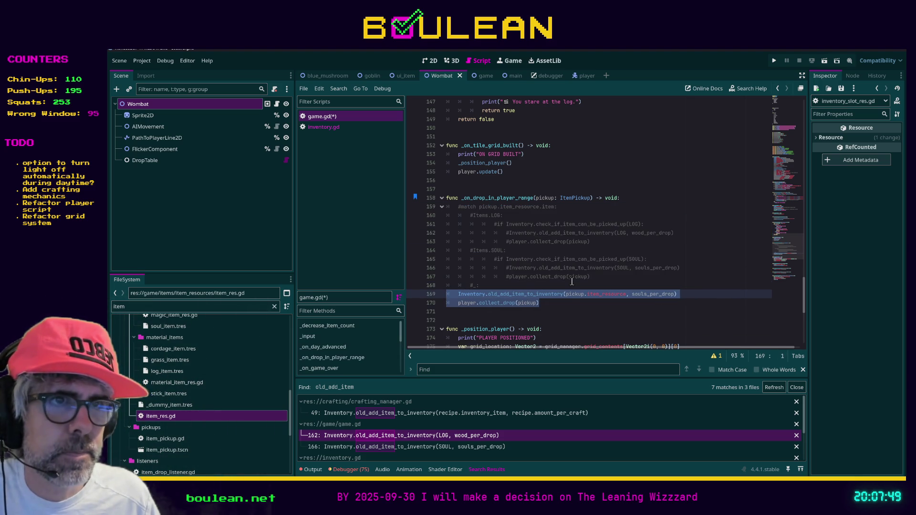
pyautogui.click(571, 302)
pyautogui.hotkey('ctrl', 's')
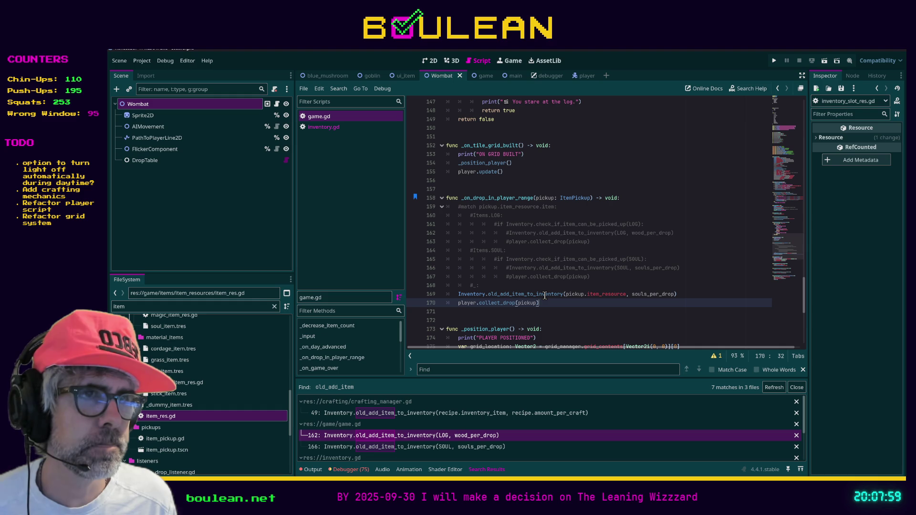
# Move player.collect_drop(pickup) above the add-item call, save, and run the game.
pyautogui.click(492, 303)
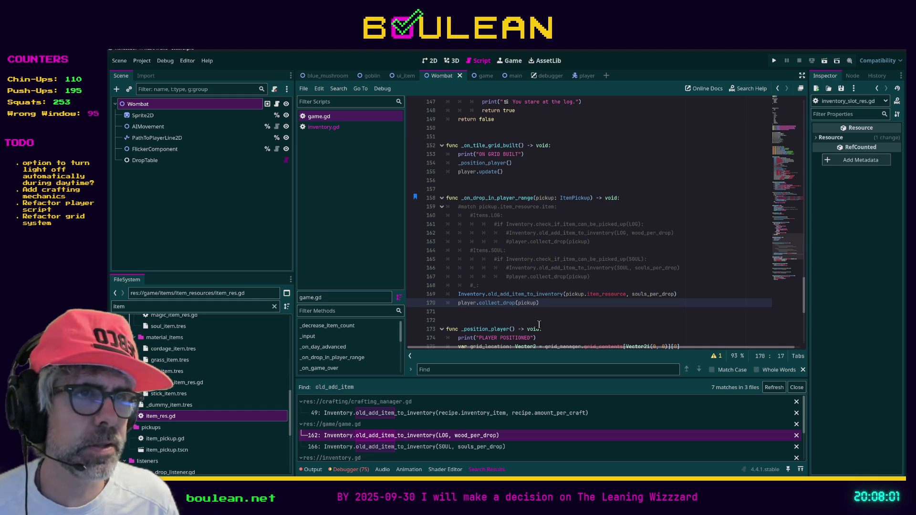
pyautogui.hotkey('alt', 'Up')
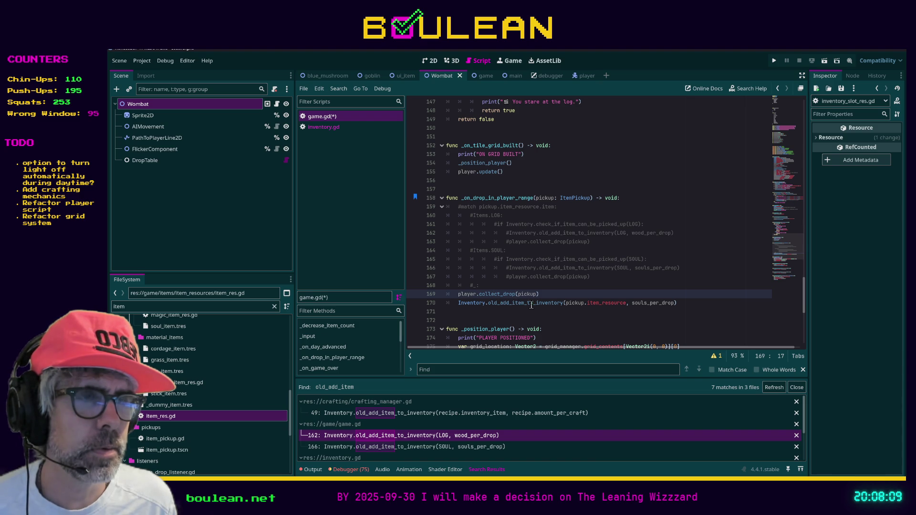
pyautogui.click(568, 297)
pyautogui.hotkey('ctrl', 's')
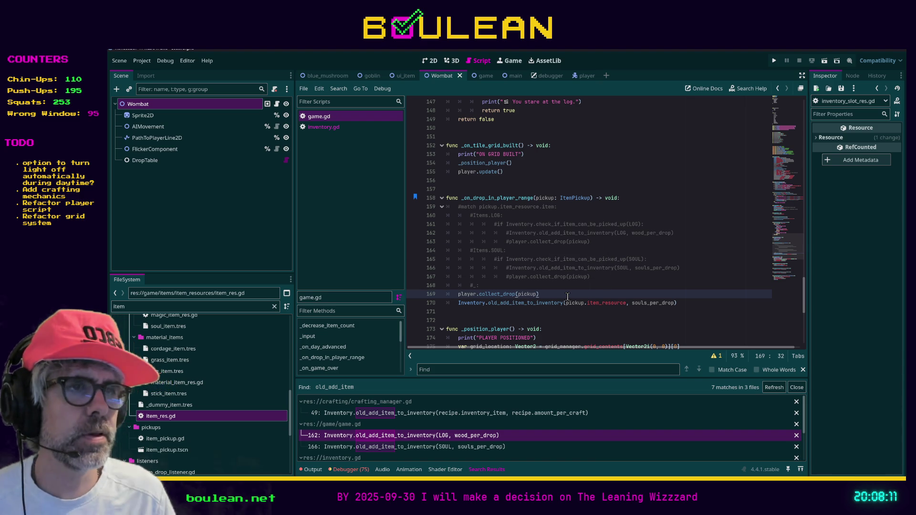
pyautogui.press('F5')
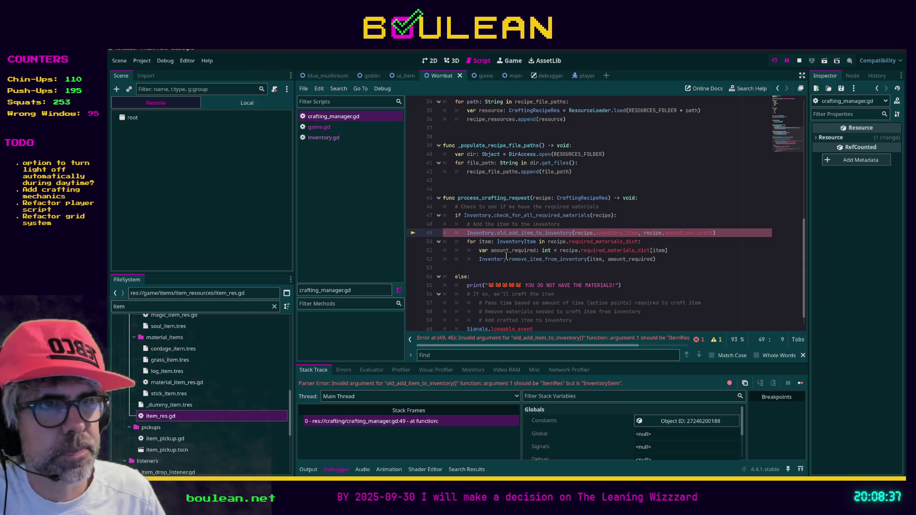
# Prefix line 49's add-item call with '# TODO broken when moved to new item system 2025-09-27' and save.
pyautogui.write('#')
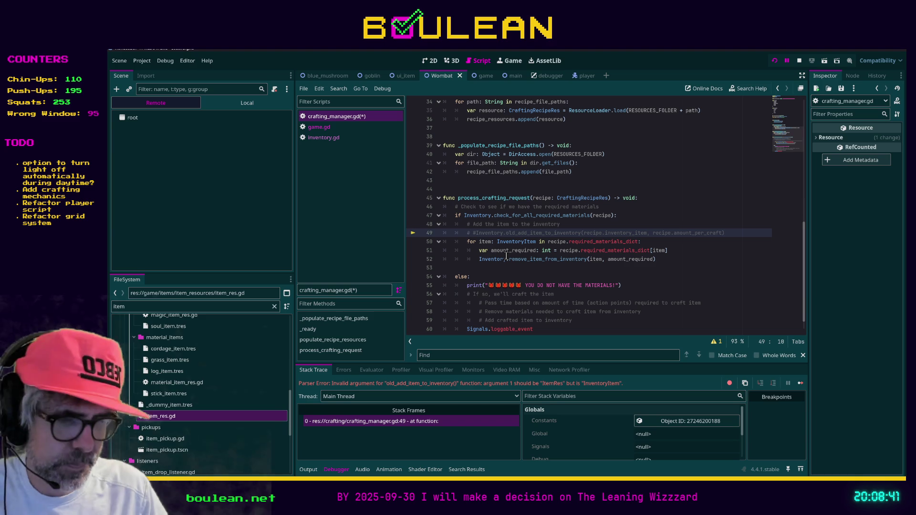
pyautogui.write(' TODO ')
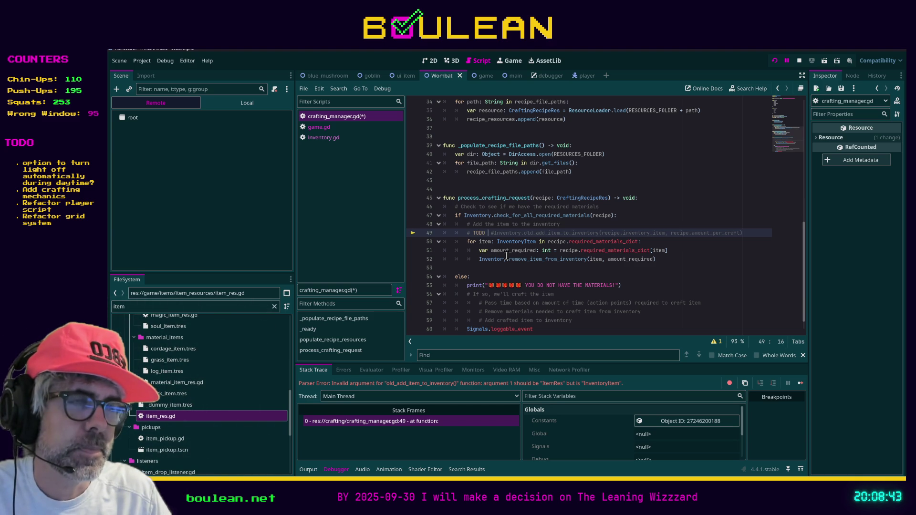
pyautogui.write('broken when moved to new item')
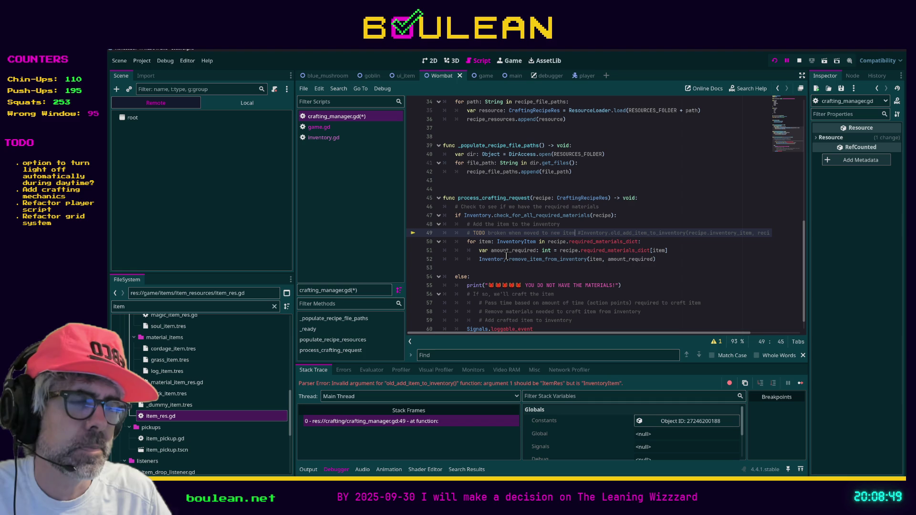
pyautogui.write(' system 2025')
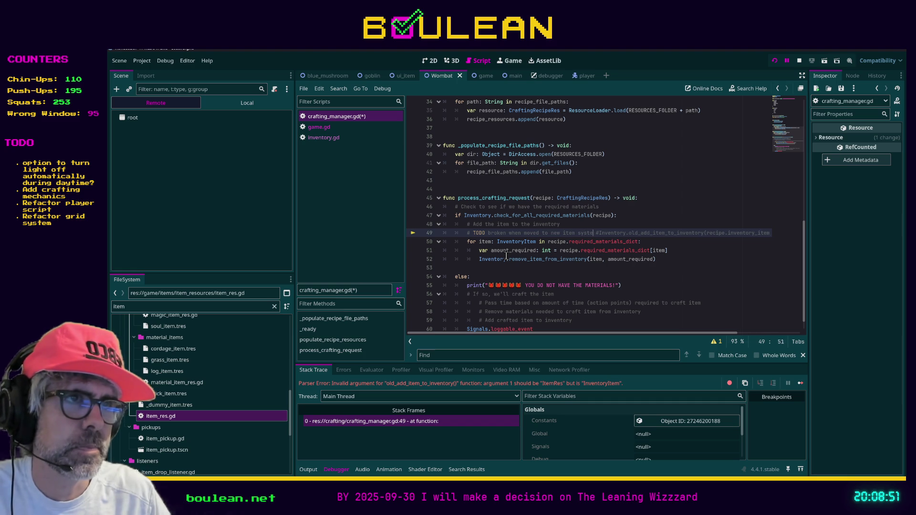
pyautogui.write('-09-27')
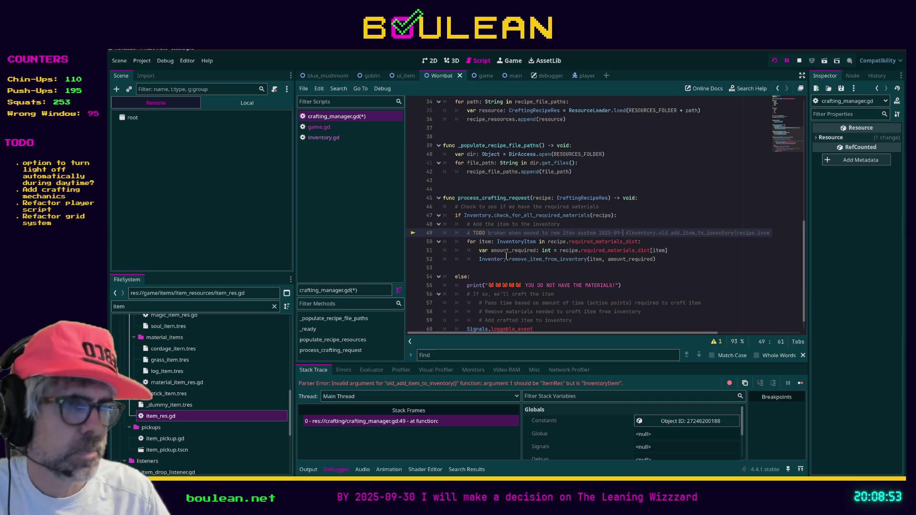
pyautogui.hotkey('ctrl', 's')
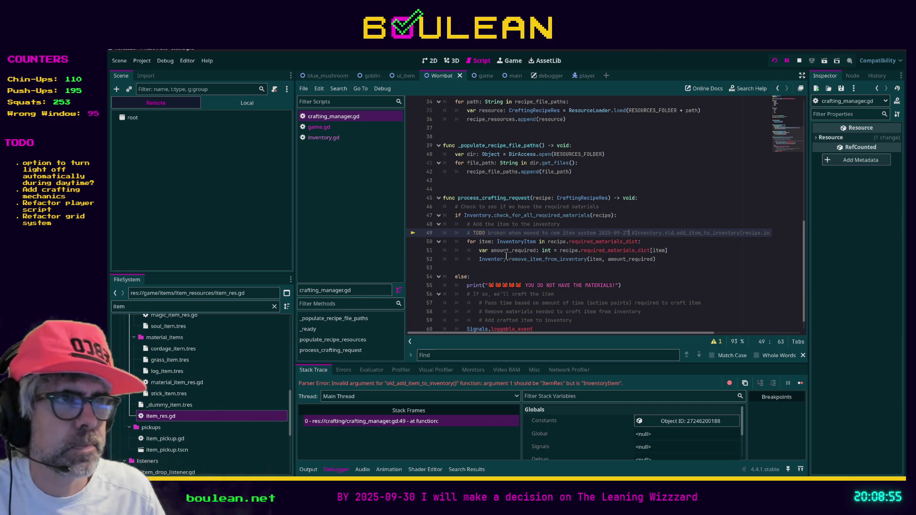
pyautogui.click(683, 266)
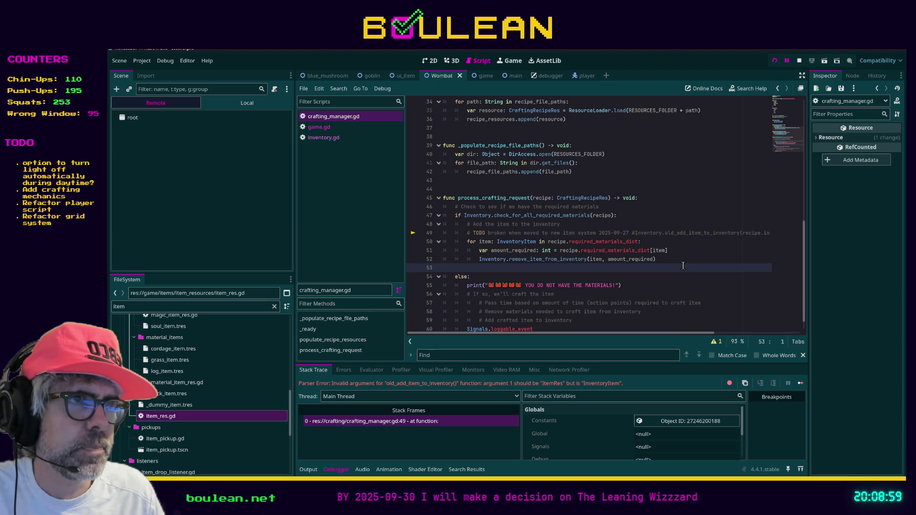
# Relaunch the game, filter FileSystem for 'staff' and drop a staff.tres preload into inventory.gd.
pyautogui.press('F5')
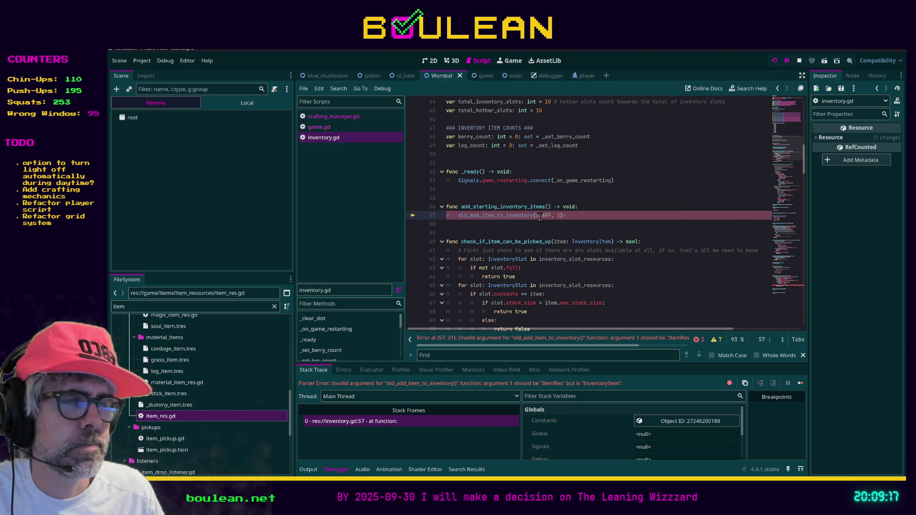
pyautogui.doubleClick(540, 216)
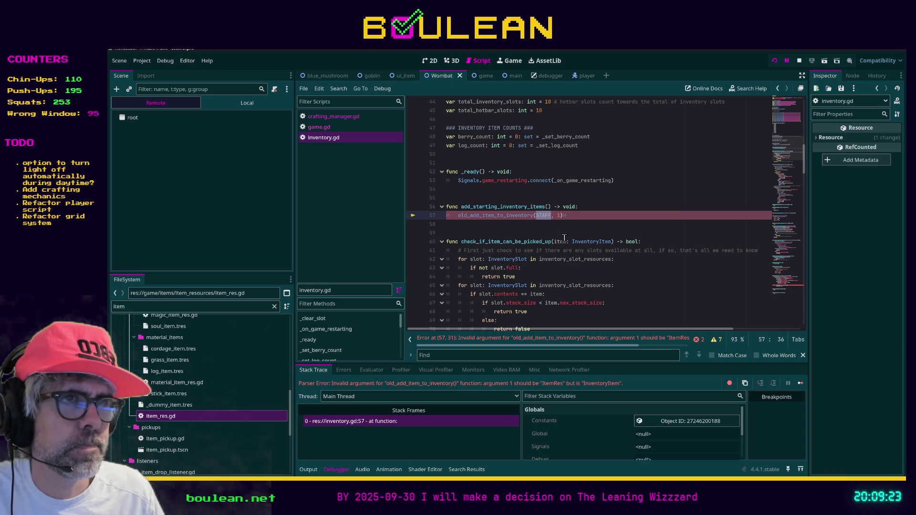
pyautogui.scroll(10, 565, 237)
pyautogui.scroll(4, 564, 237)
pyautogui.click(176, 305)
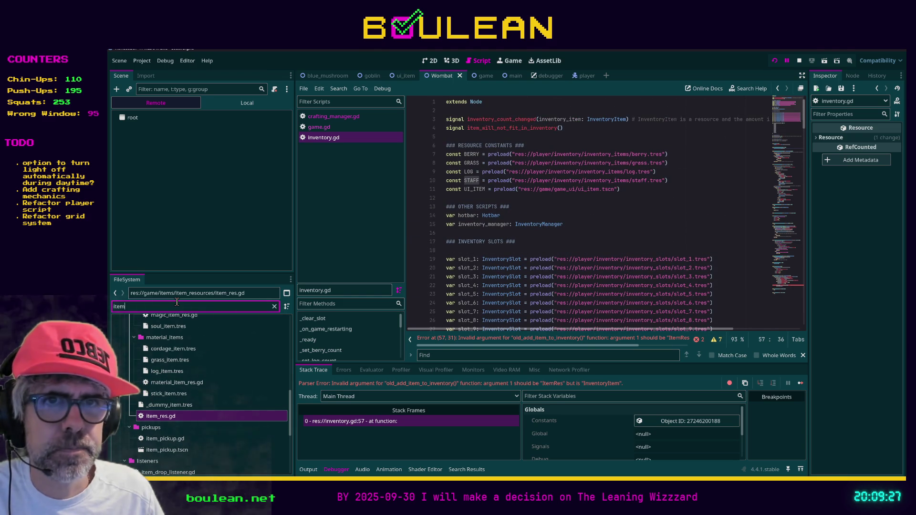
pyautogui.write('staf')
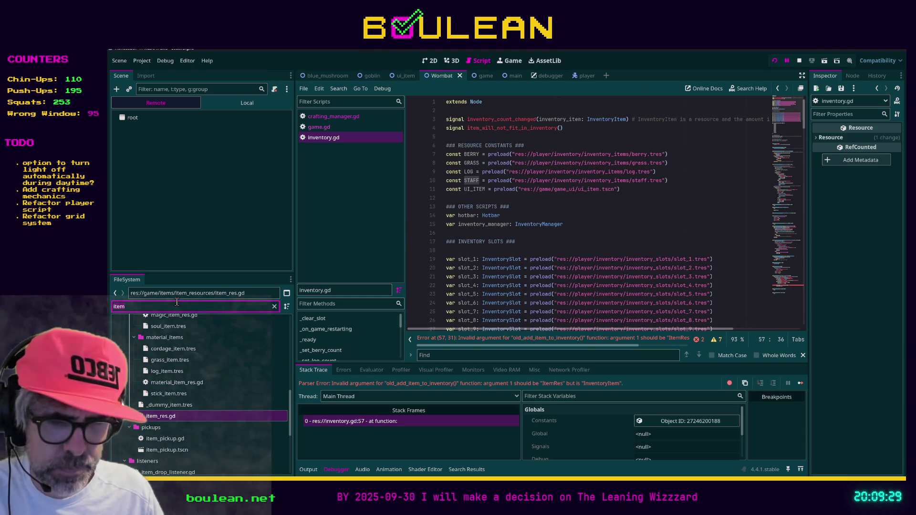
pyautogui.write('f')
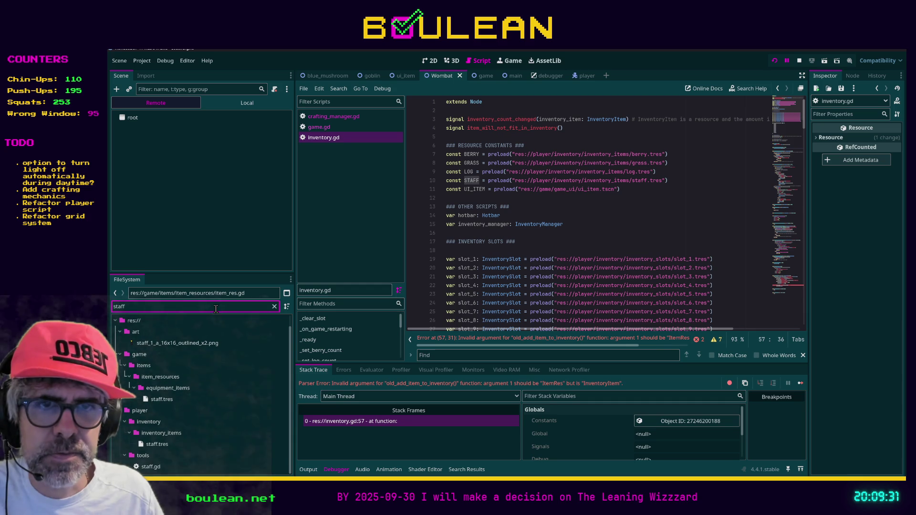
pyautogui.click(153, 445)
pyautogui.moveTo(154, 445)
pyautogui.mouseDown()
pyautogui.moveTo(384, 287)
pyautogui.moveTo(459, 205)
pyautogui.moveTo(446, 197)
pyautogui.mouseUp()
# Comment out the old STAFF constant as '# Removed 2025-09-27', place the new line above UI_ITEM, save and rerun.
pyautogui.click(448, 180)
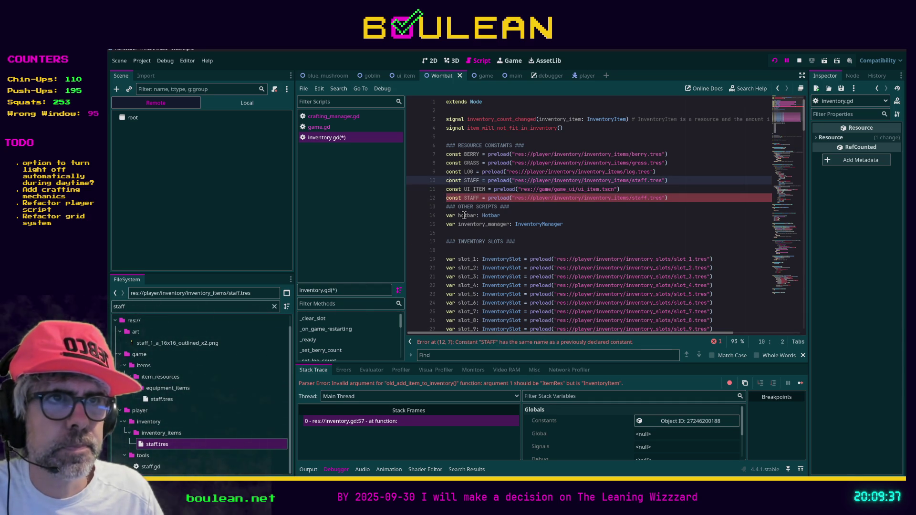
pyautogui.hotkey('ctrl', 'k')
pyautogui.press('Down')
pyautogui.press('Down')
pyautogui.hotkey('alt', 'Up')
pyautogui.press('Up')
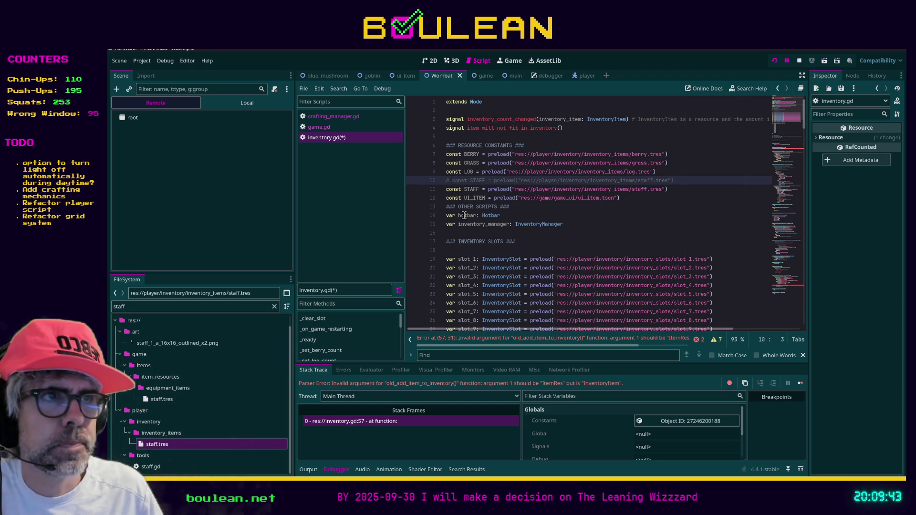
pyautogui.press('End')
pyautogui.write('# Remo')
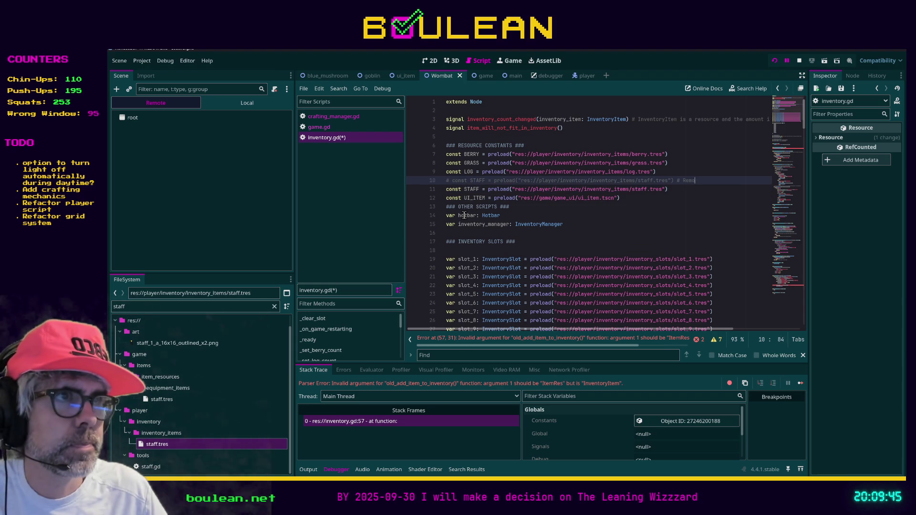
pyautogui.write('ved 2025-09-')
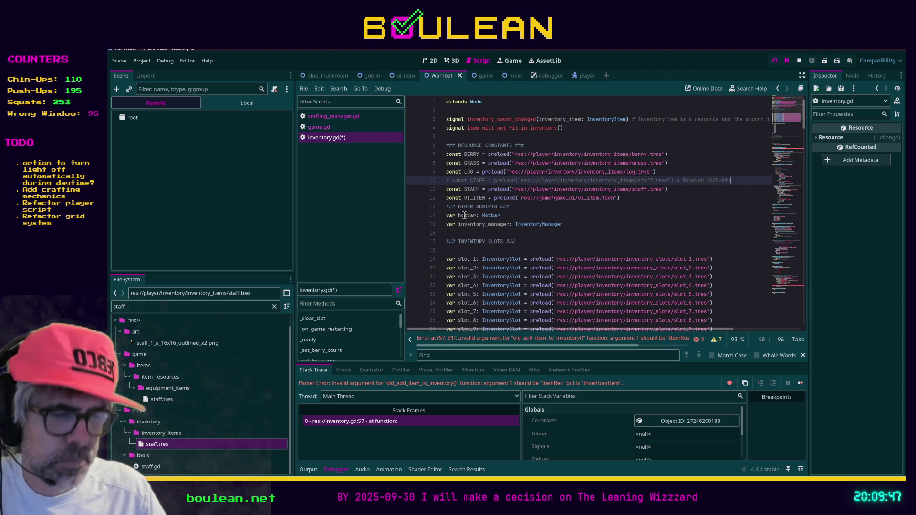
pyautogui.write('27')
pyautogui.click(575, 241)
pyautogui.hotkey('ctrl', 's')
pyautogui.press('F5')
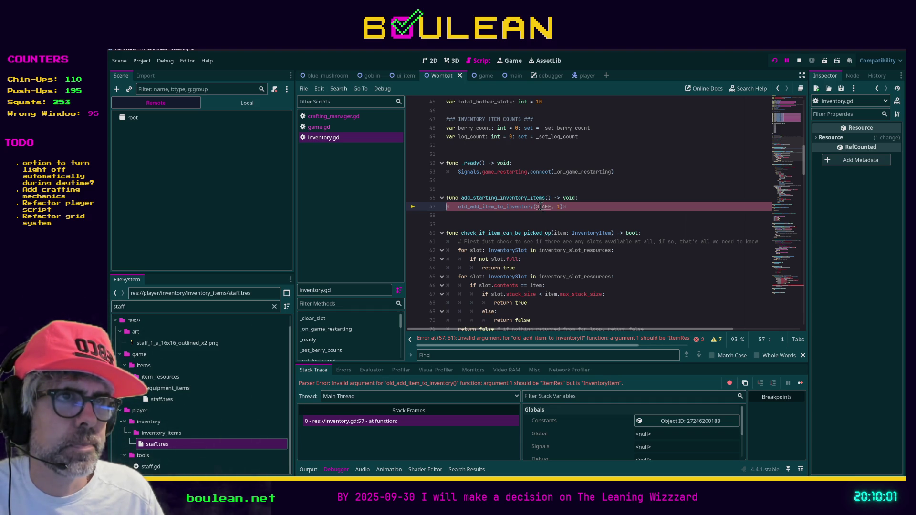
# Make STAFF preload equipment_items/staff.tres instead and rerun the game.
pyautogui.keyDown('ctrl'); pyautogui.click(541, 207); pyautogui.keyUp('ctrl')
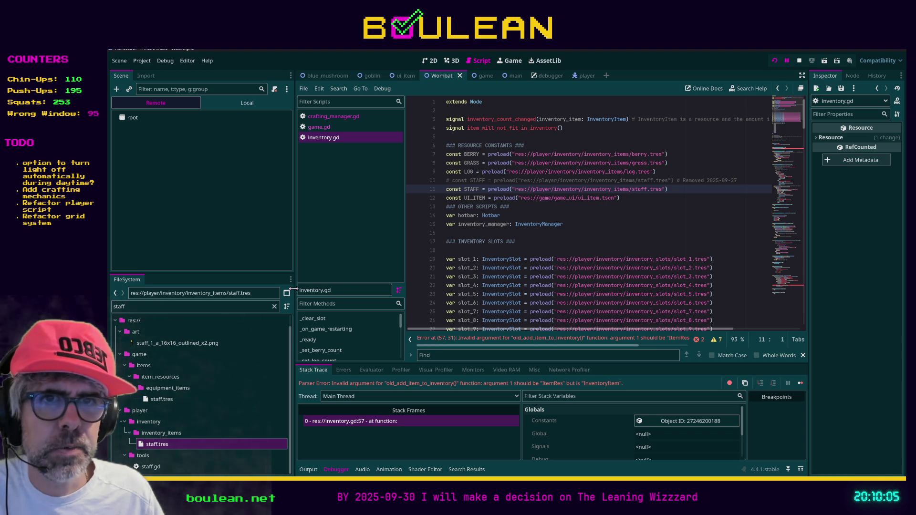
pyautogui.moveTo(152, 401)
pyautogui.mouseDown()
pyautogui.moveTo(192, 386)
pyautogui.moveTo(441, 193)
pyautogui.mouseUp()
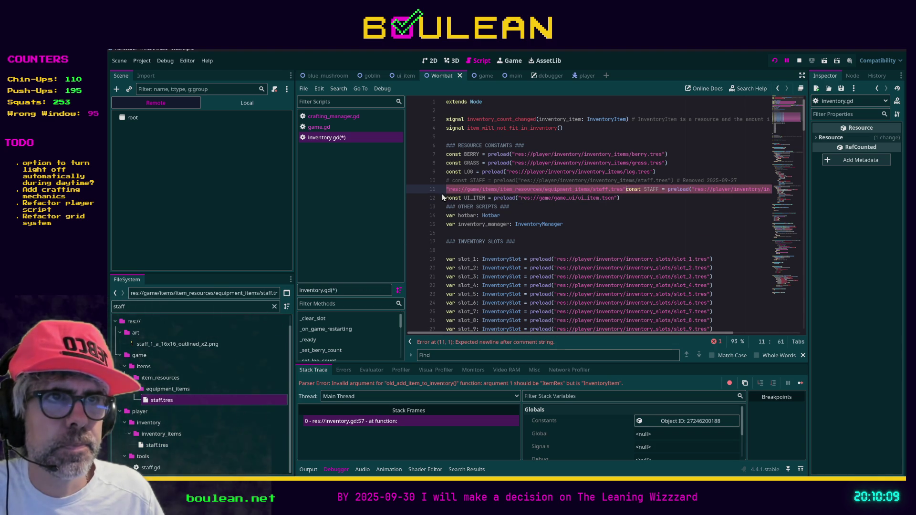
pyautogui.hotkey('ctrl', 'z')
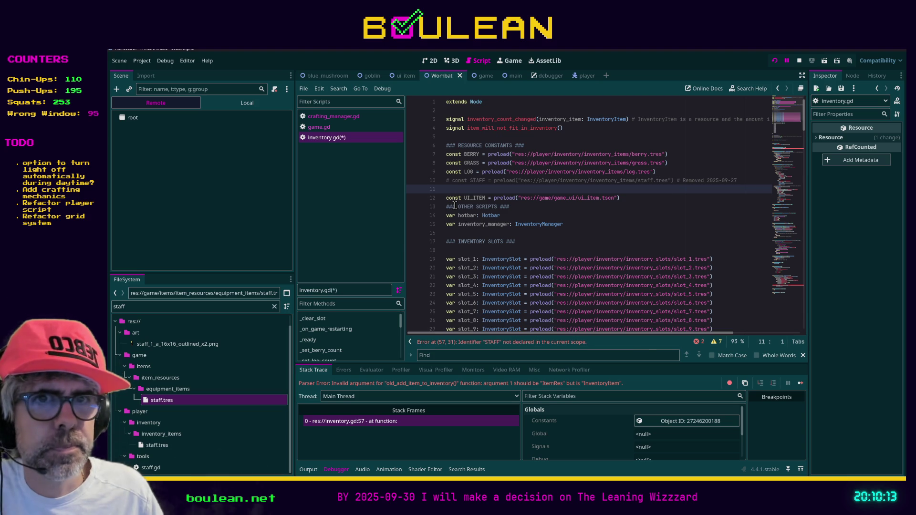
pyautogui.moveTo(184, 403)
pyautogui.mouseDown()
pyautogui.moveTo(473, 219)
pyautogui.moveTo(470, 194)
pyautogui.mouseUp()
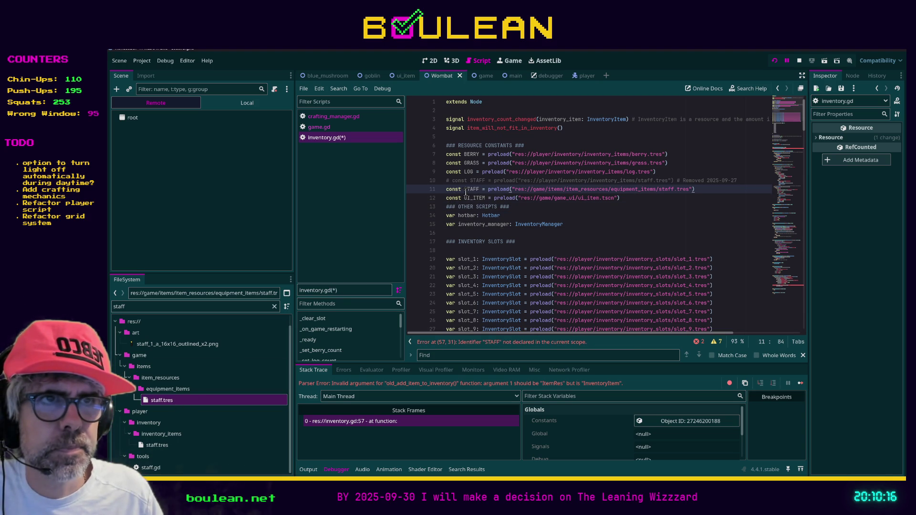
pyautogui.click(607, 229)
pyautogui.press('F5')
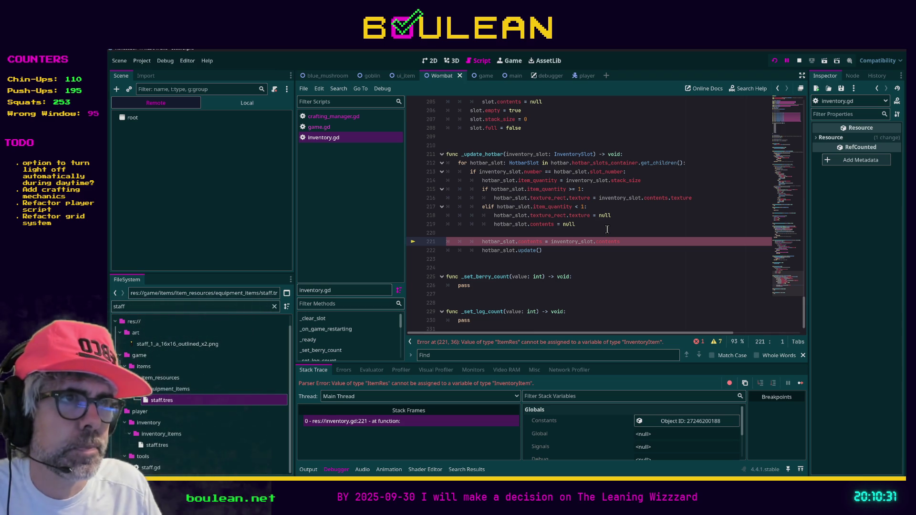
# Jump from line 221's contents reference to its InventoryItem declaration in hotbar_slot.gd.
pyautogui.click(636, 244)
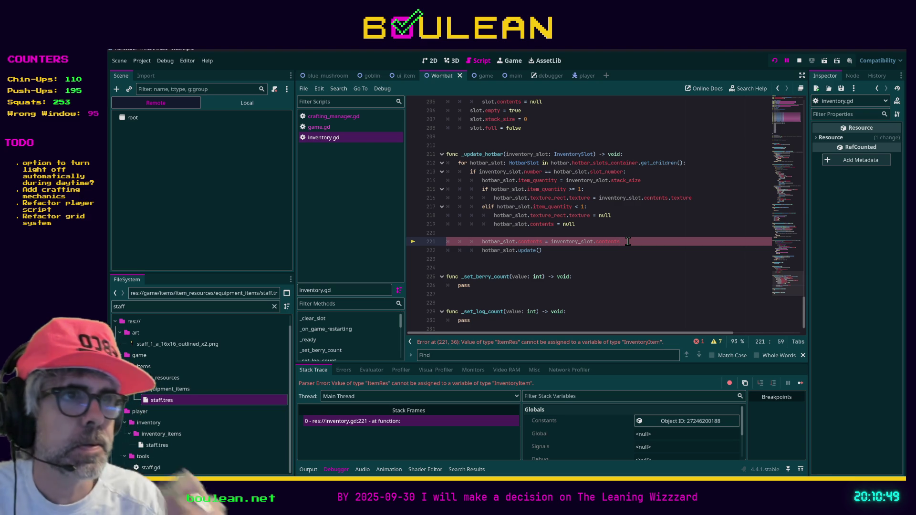
pyautogui.keyDown('ctrl'); pyautogui.click(601, 245); pyautogui.keyUp('ctrl')
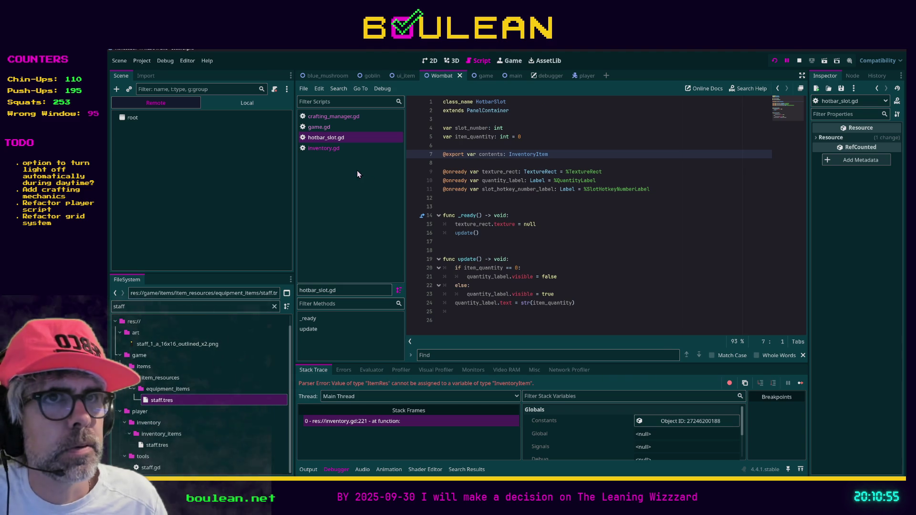
# Change HotbarSlot's line 7 contents export type from InventoryItem to ItemRes and run the project.
pyautogui.click(336, 149)
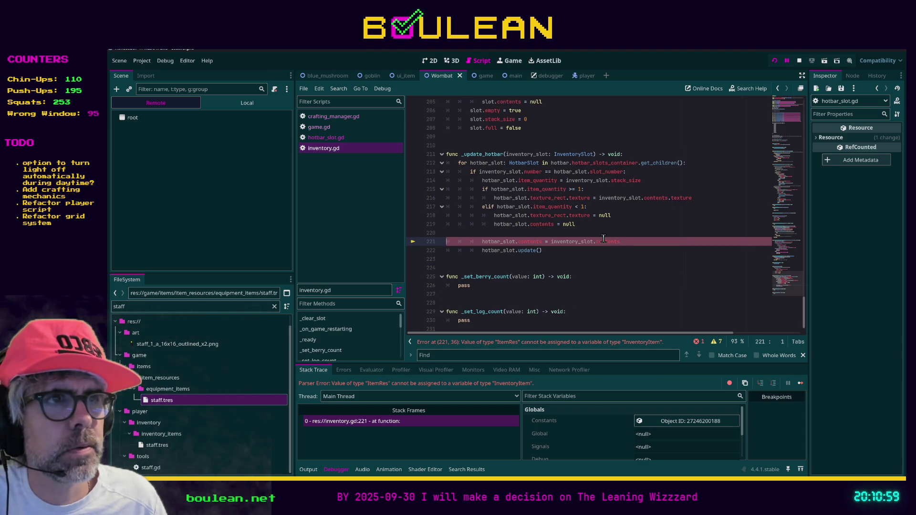
pyautogui.keyDown('ctrl'); pyautogui.click(607, 241); pyautogui.keyUp('ctrl')
pyautogui.click(336, 139)
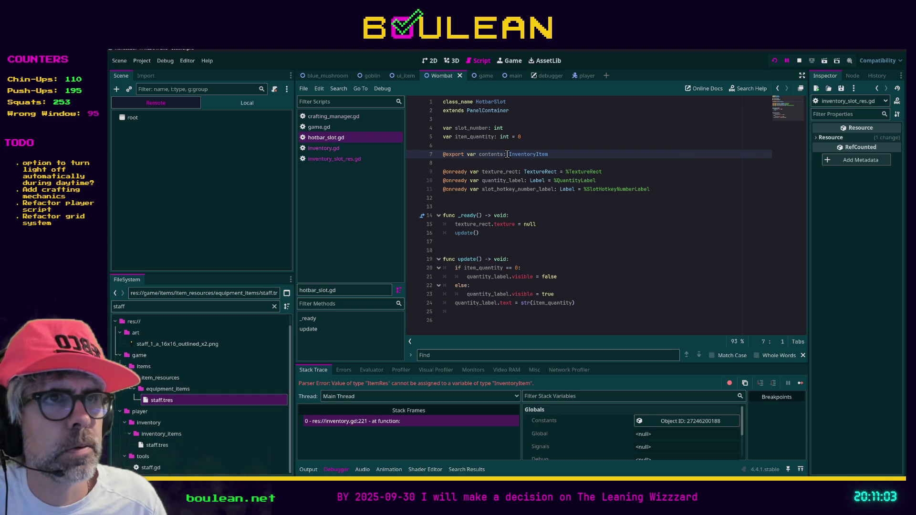
pyautogui.moveTo(509, 154); pyautogui.dragTo(569, 157)
pyautogui.write('I')
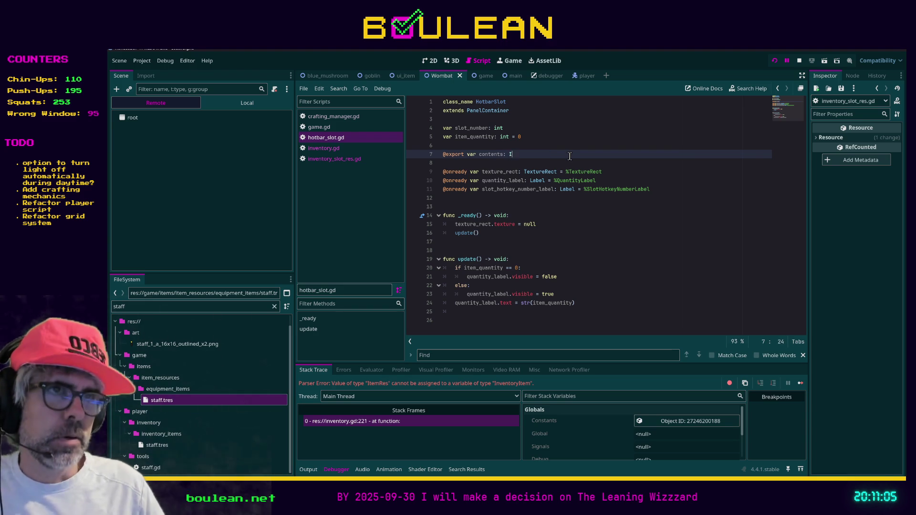
pyautogui.write('temRes')
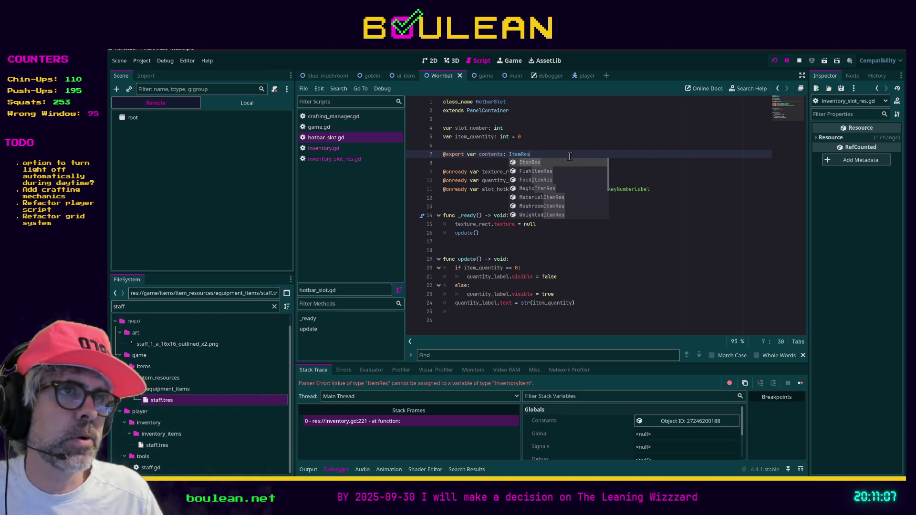
pyautogui.press('Escape')
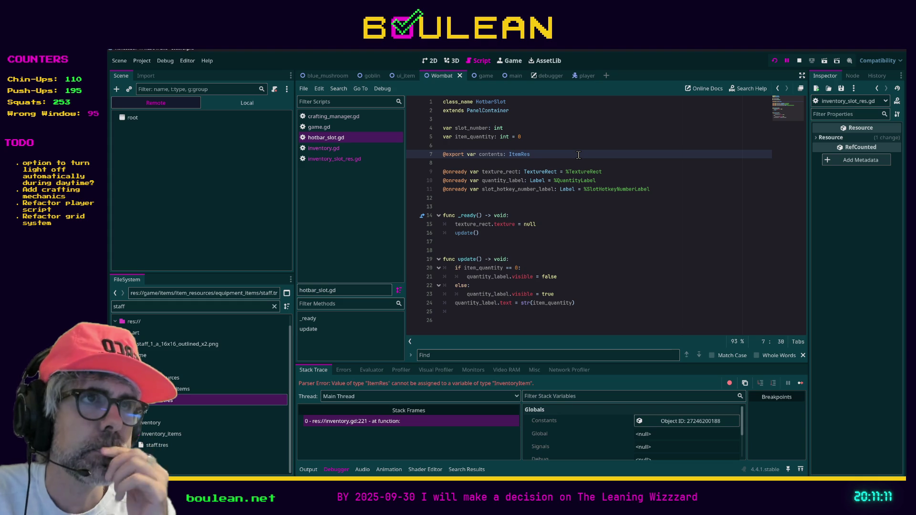
pyautogui.press('F5')
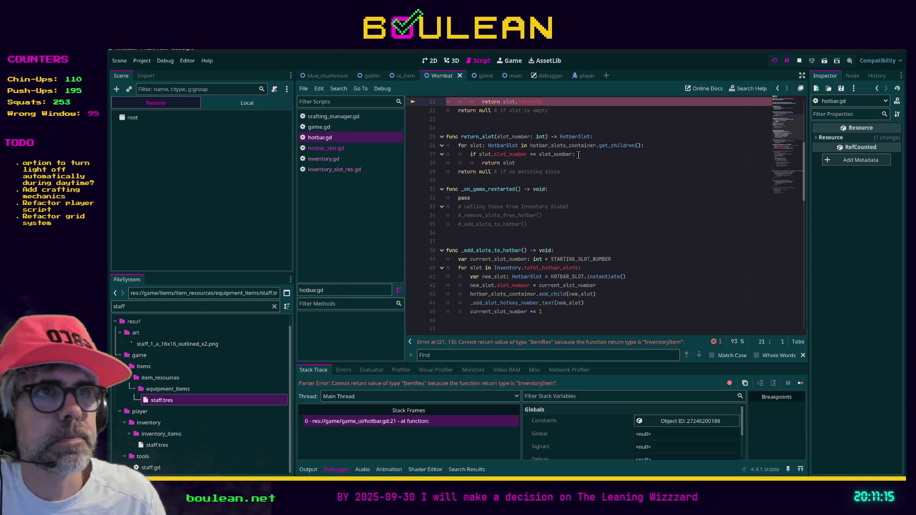
# Change line 18's return_slot_contents return type from InventoryItem to ItemRes and run again.
pyautogui.scroll(3, 592, 167)
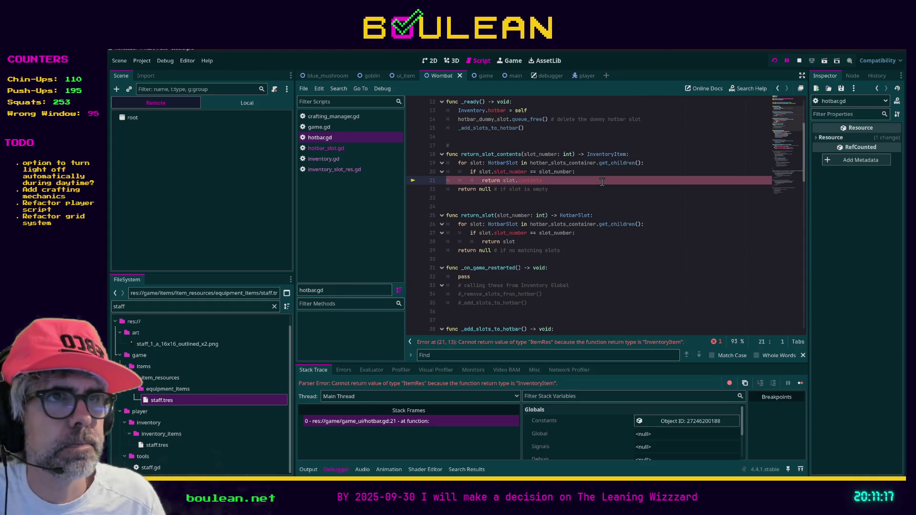
pyautogui.scroll(1, 602, 182)
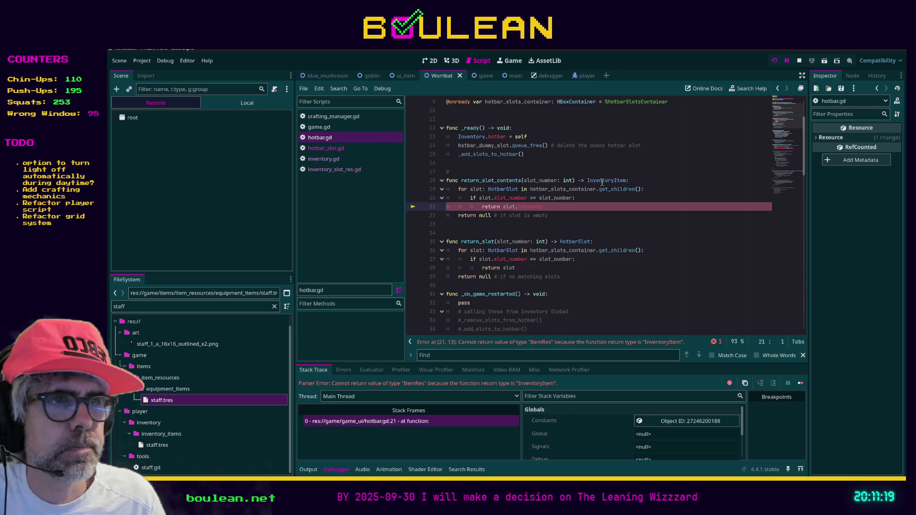
pyautogui.scroll(1, 602, 182)
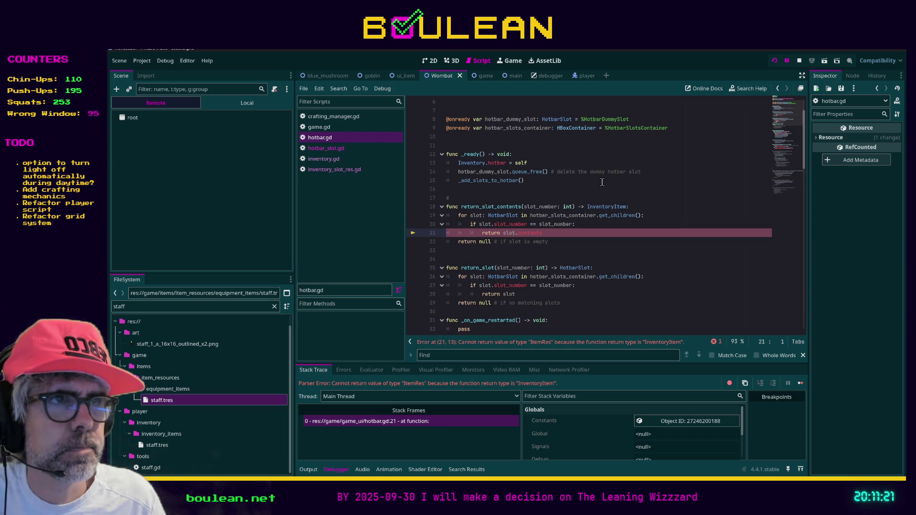
pyautogui.doubleClick(604, 207)
pyautogui.write('ItemR')
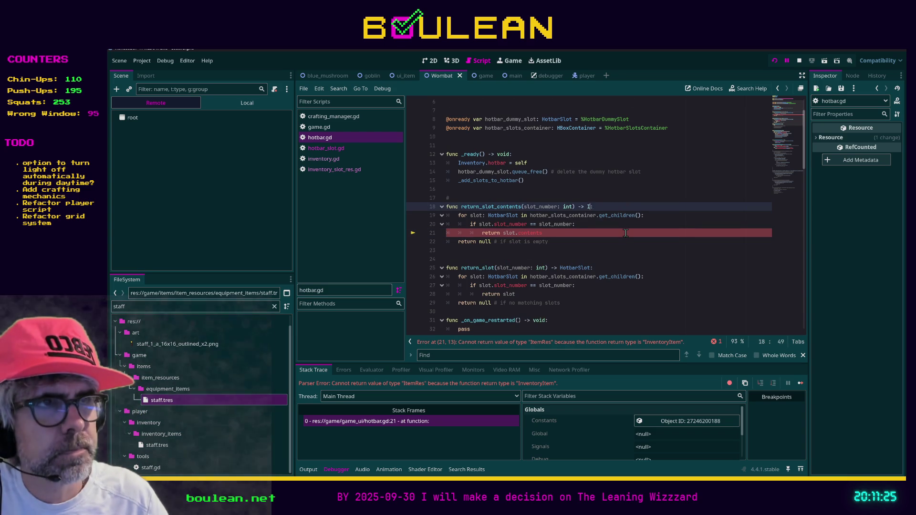
pyautogui.write('es')
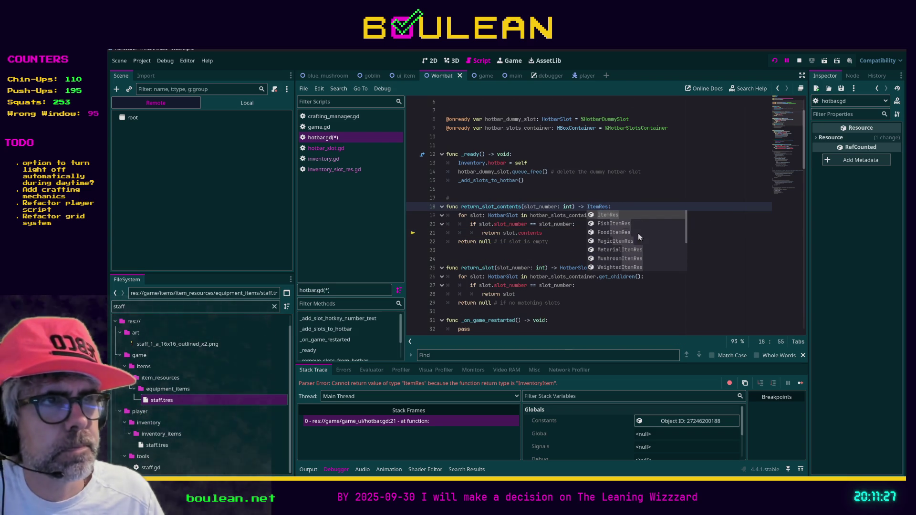
pyautogui.click(728, 262)
pyautogui.press('F5')
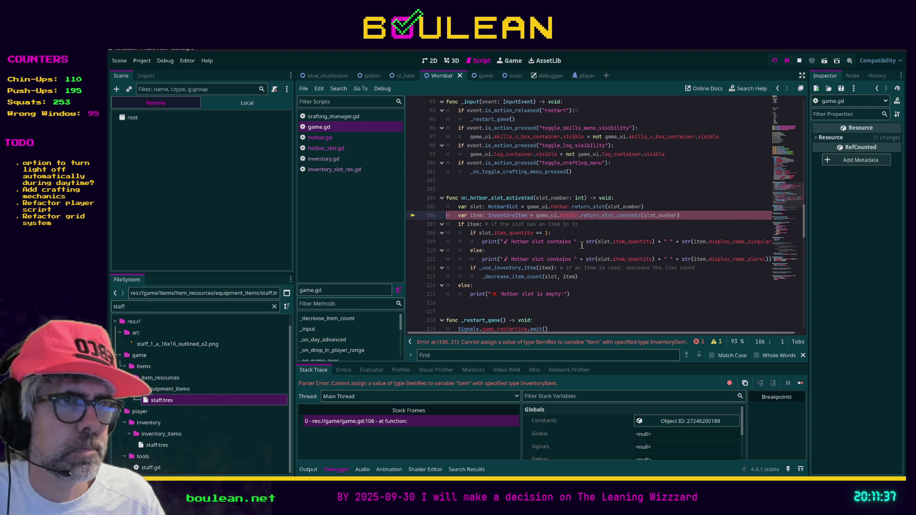
# Type the hotbar item variable on line 106 as ItemRes.
pyautogui.doubleClick(509, 216)
pyautogui.write('It')
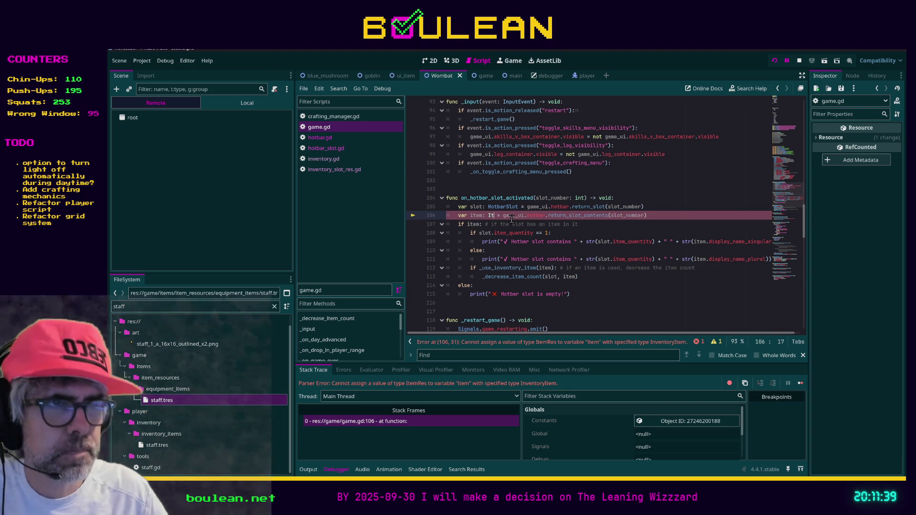
pyautogui.write('emRes')
pyautogui.click(639, 232)
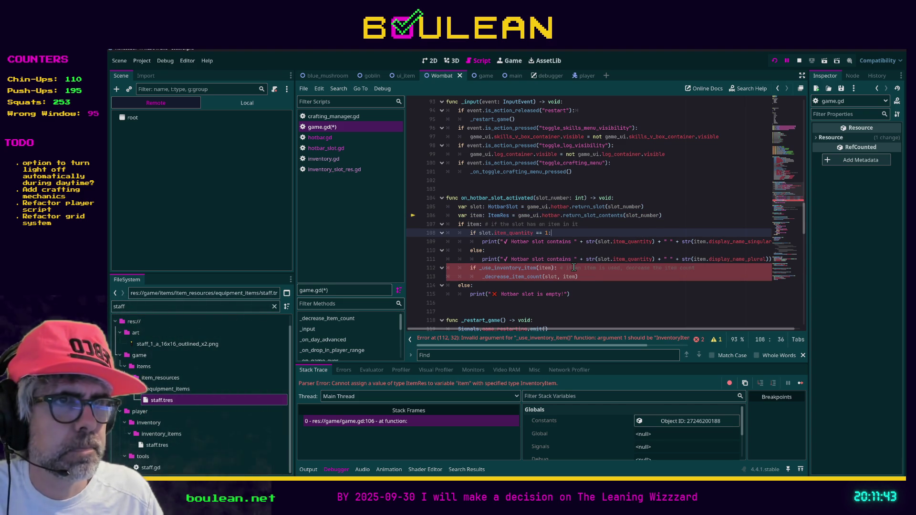
pyautogui.scroll(-4, 584, 265)
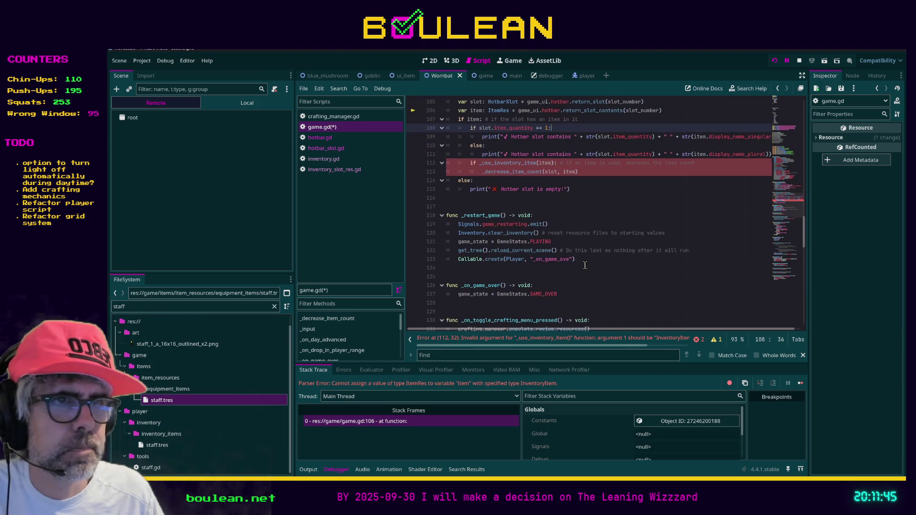
pyautogui.click(539, 341)
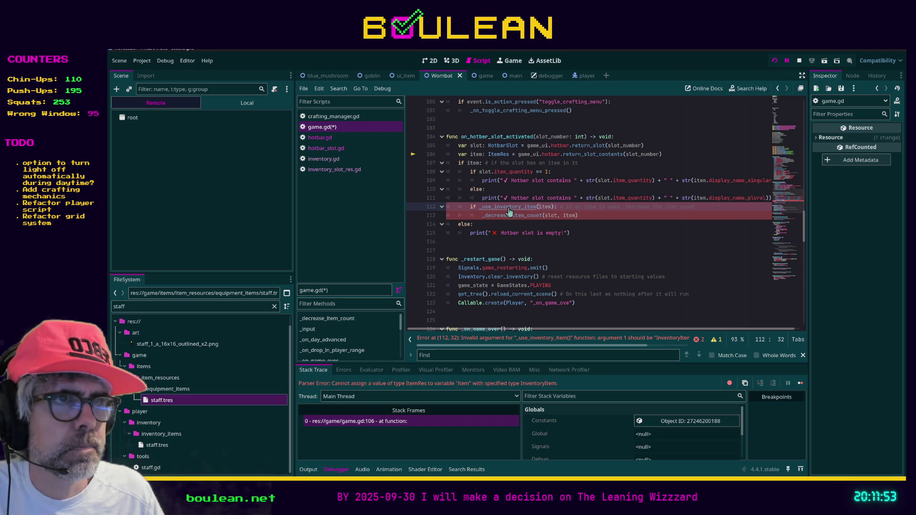
# Change _use_inventory_item's item parameter to ItemRes and save game.gd.
pyautogui.keyDown('ctrl'); pyautogui.click(509, 212); pyautogui.keyUp('ctrl')
pyautogui.doubleClick(565, 207)
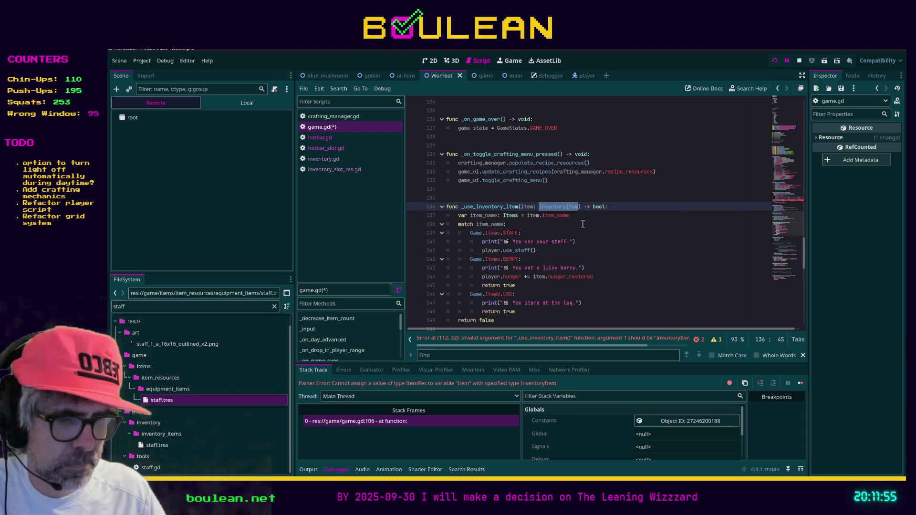
pyautogui.write('ItemRes')
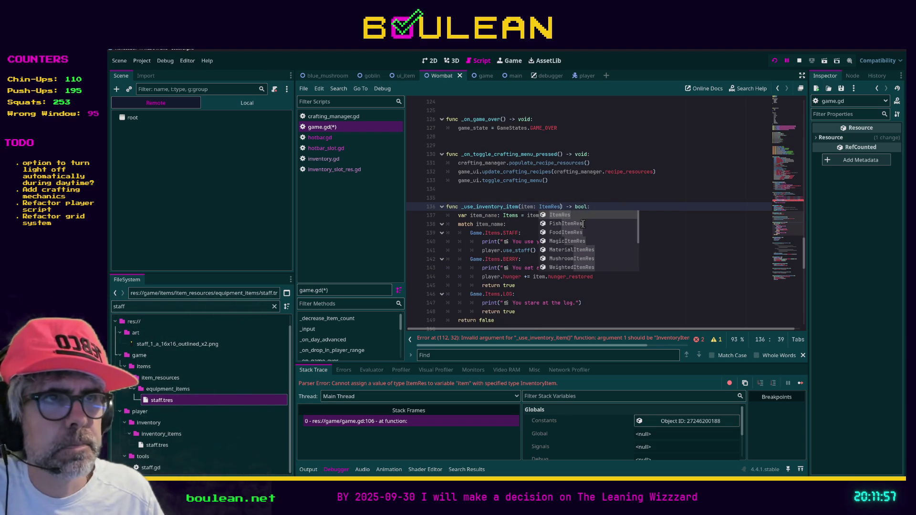
pyautogui.press('Escape')
pyautogui.hotkey('ctrl', 's')
# Change _decrease_item_count's item parameter on line 193 to ItemRes and relaunch the game.
pyautogui.click(605, 340)
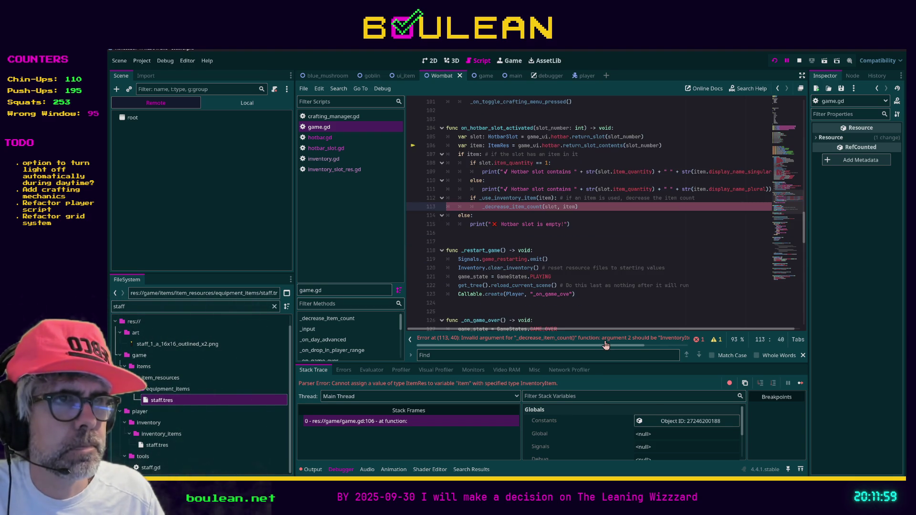
pyautogui.keyDown('ctrl'); pyautogui.click(512, 209); pyautogui.keyUp('ctrl')
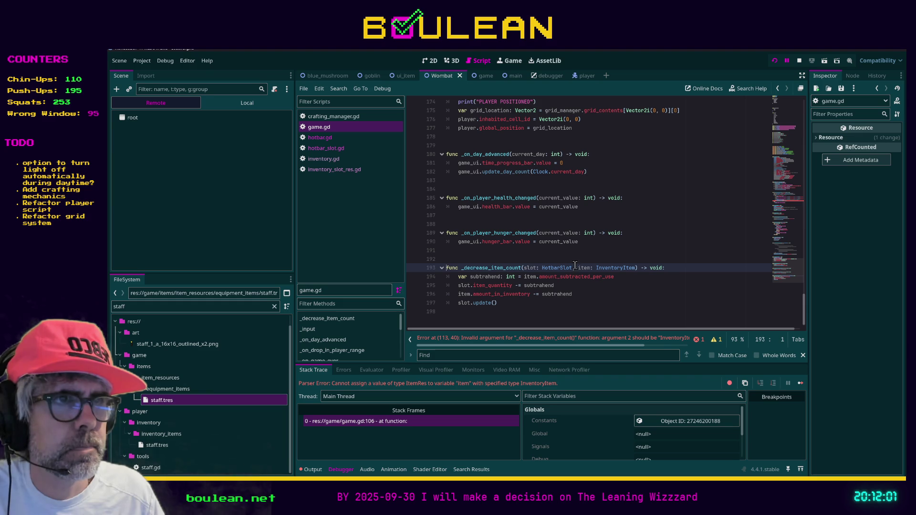
pyautogui.doubleClick(615, 268)
pyautogui.write('Item')
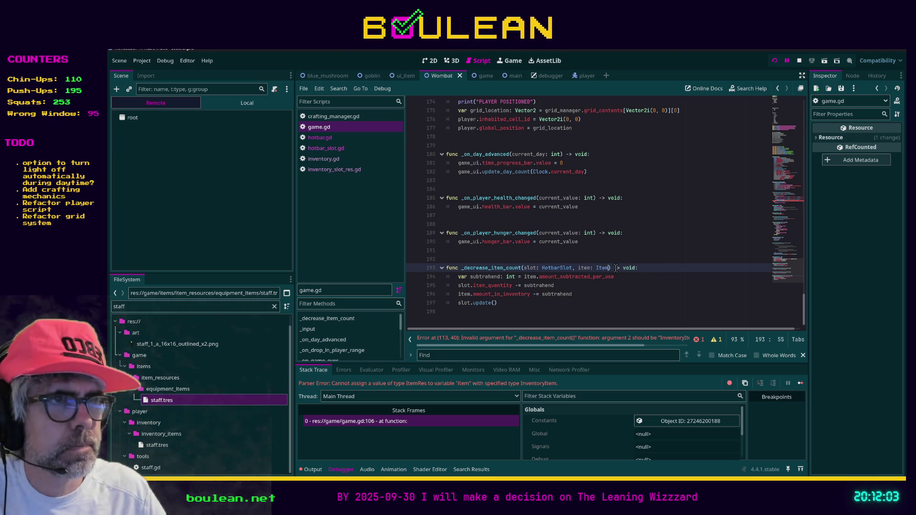
pyautogui.write('Res')
pyautogui.click(604, 286)
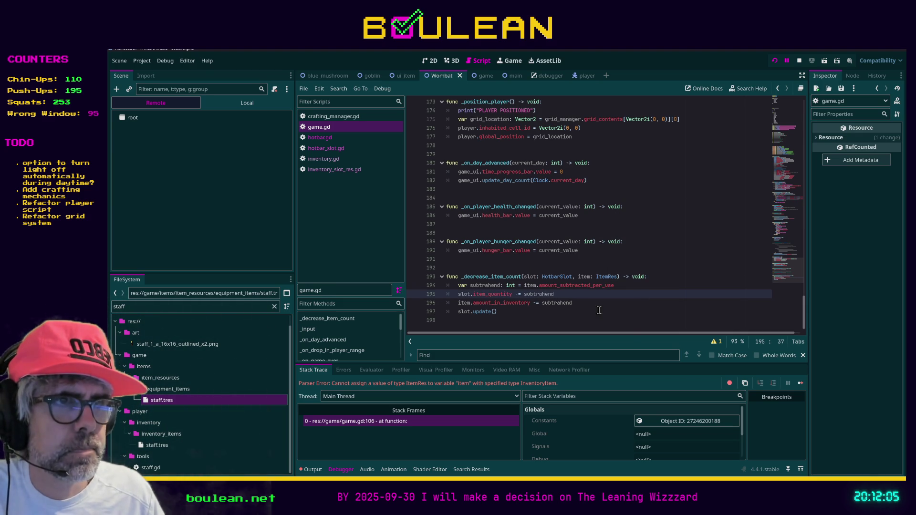
pyautogui.press('F5')
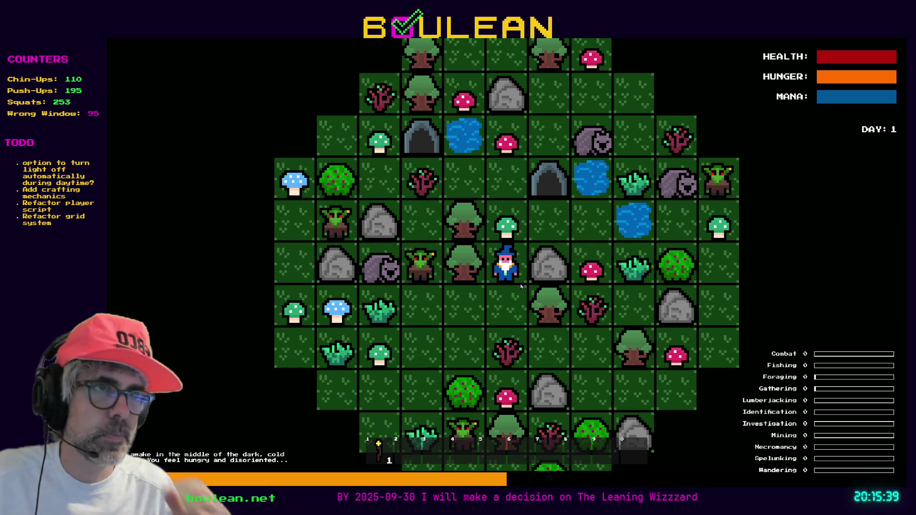
# Fell the tree on the right for a log and defeat the goblin on the left.
pyautogui.press('Down')
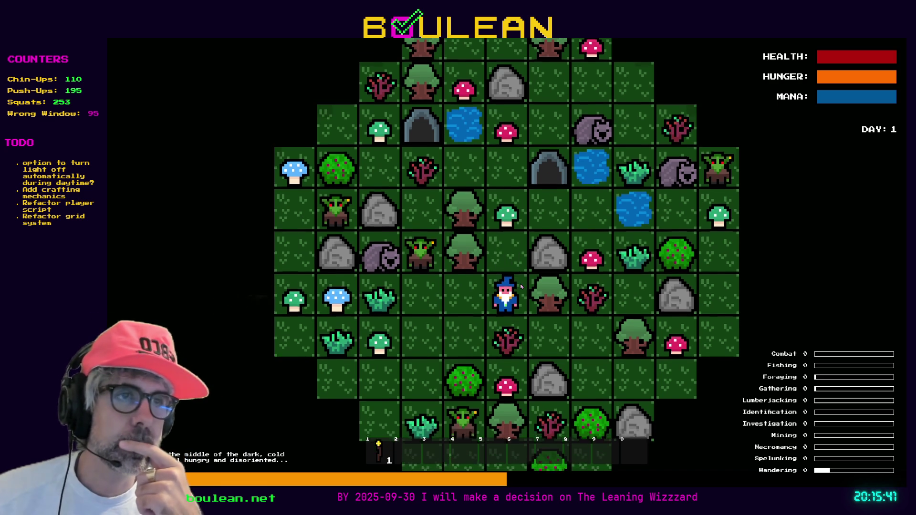
pyautogui.press('Right')
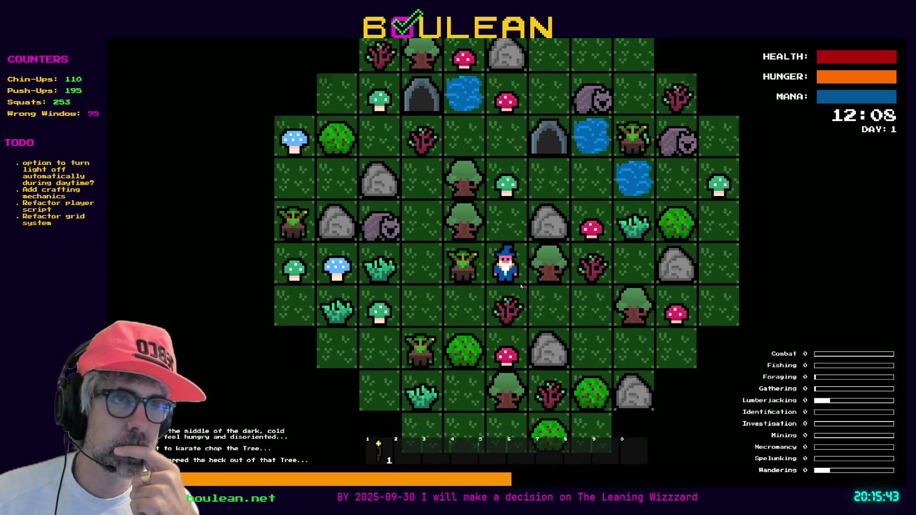
pyautogui.press('Right')
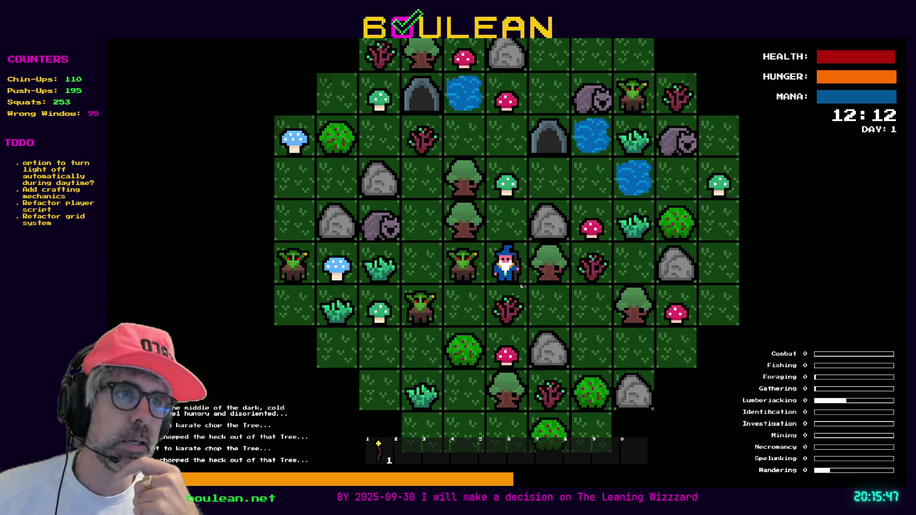
pyautogui.press('Right')
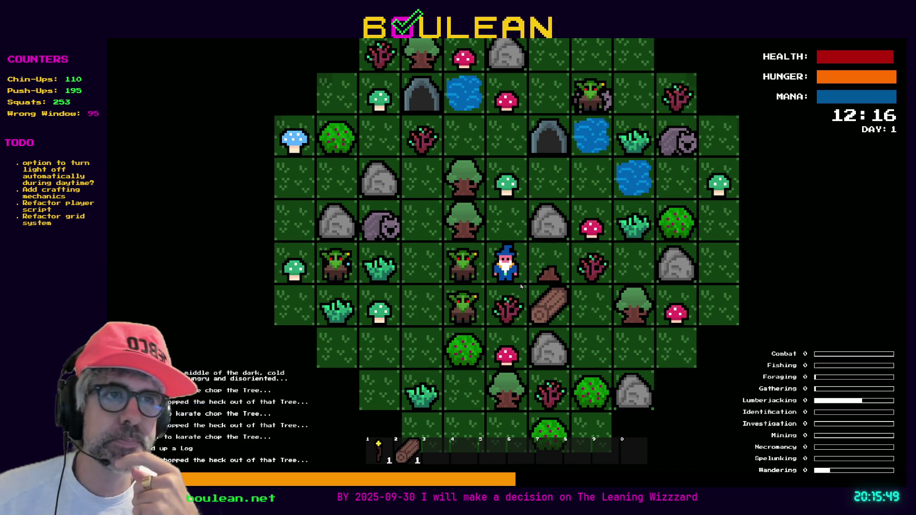
pyautogui.press('Left')
pyautogui.press('Left')
pyautogui.press('Left')
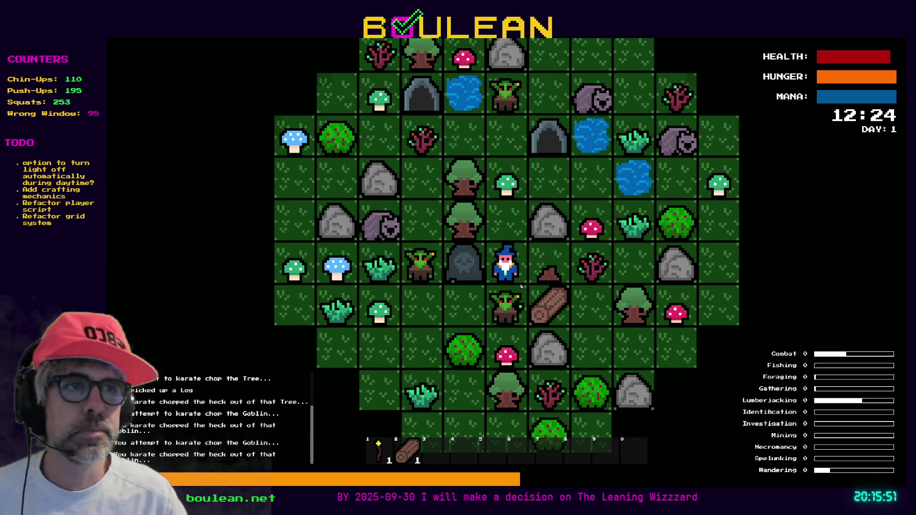
pyautogui.press('Left')
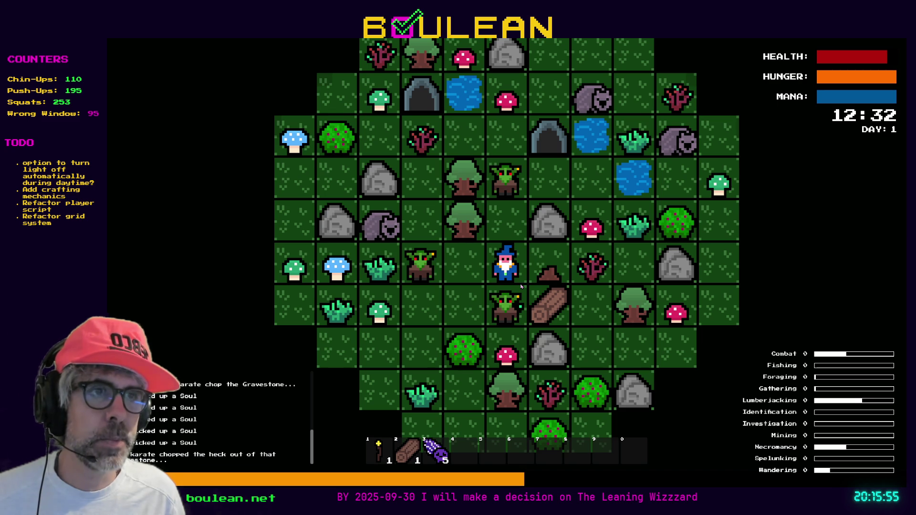
# Attack the goblin below, break the gravestone for souls, chop the sapling for sticks, then defeat the goblins to the left.
pyautogui.press('Down')
pyautogui.press('Down')
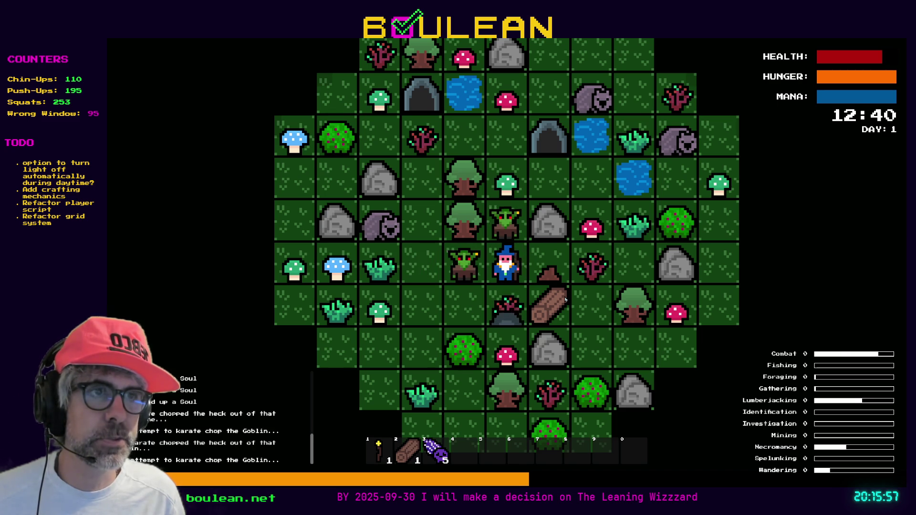
pyautogui.press('Down')
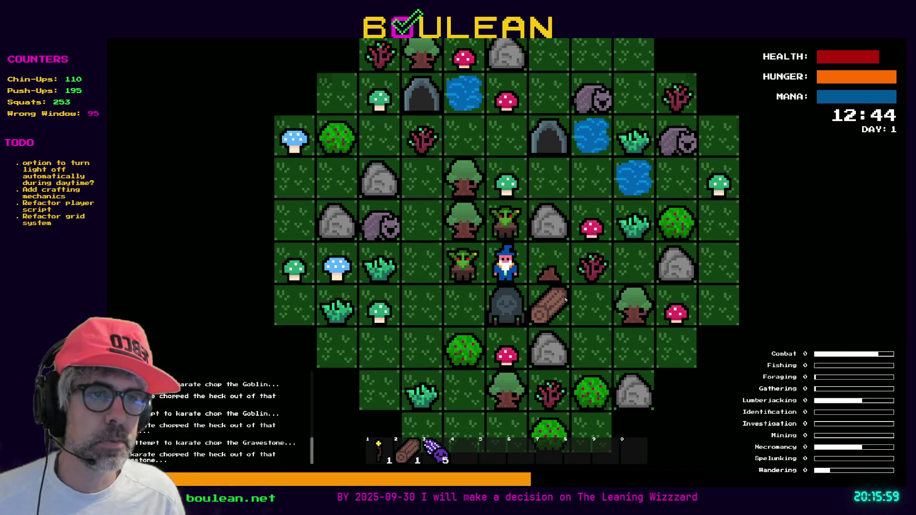
pyautogui.press('Down')
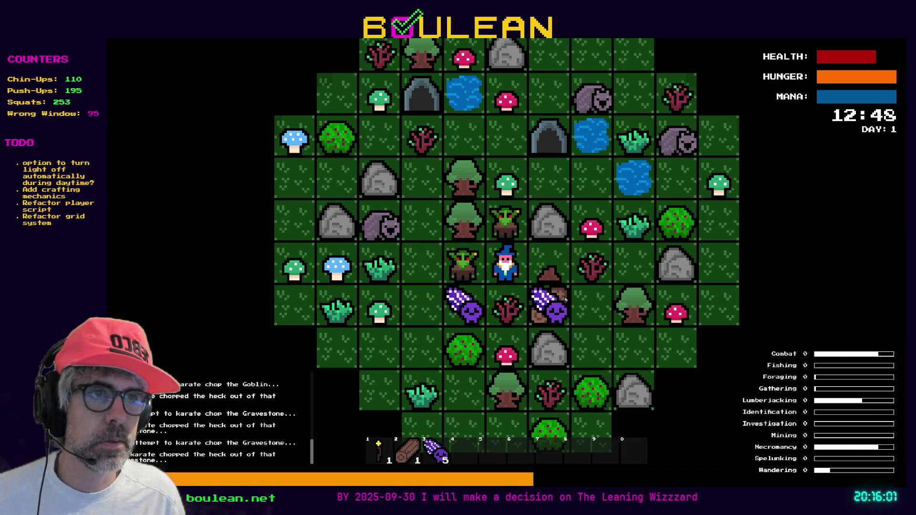
pyautogui.press('Down')
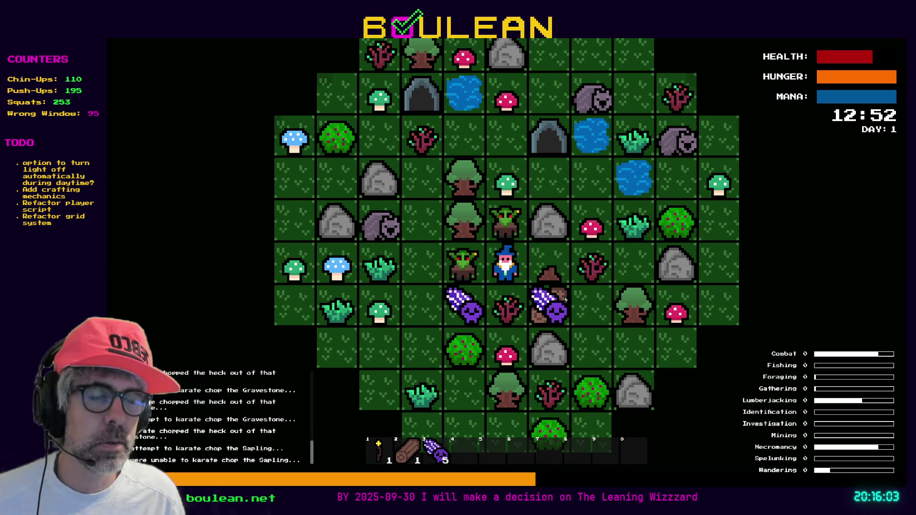
pyautogui.press('Down')
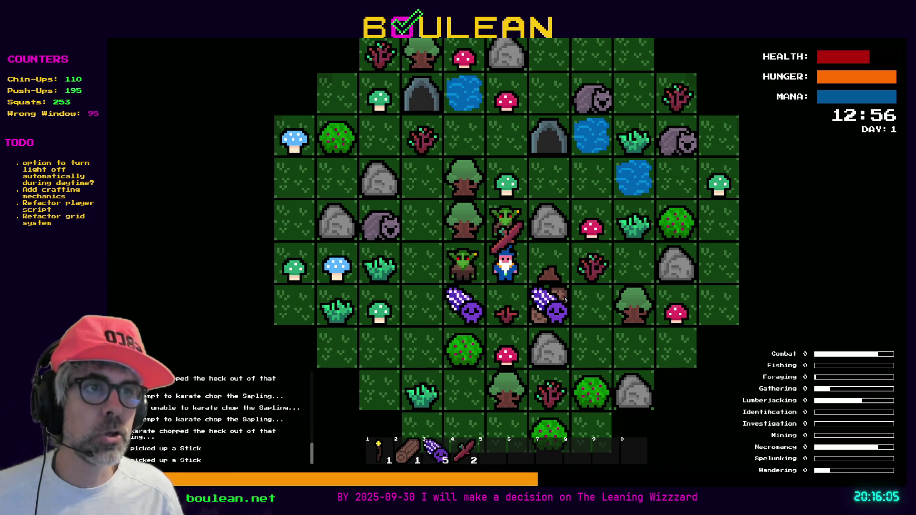
pyautogui.press('Left')
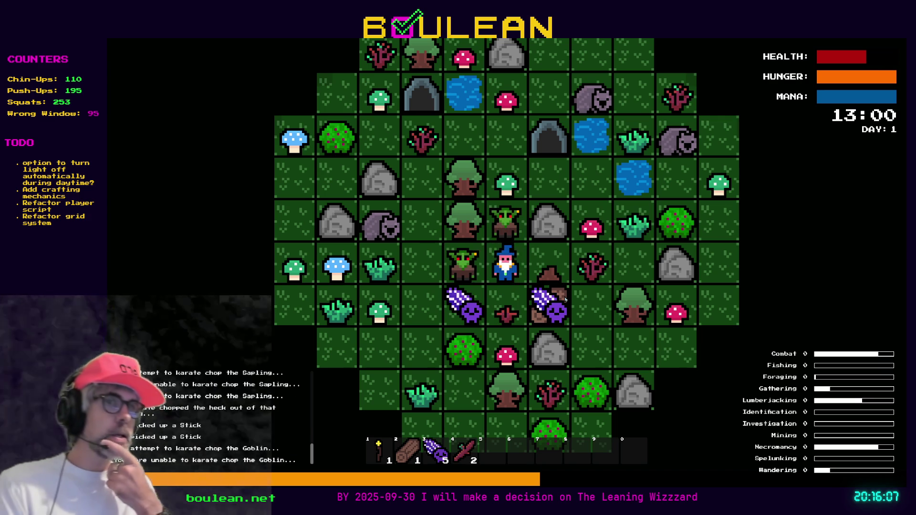
pyautogui.press('Left')
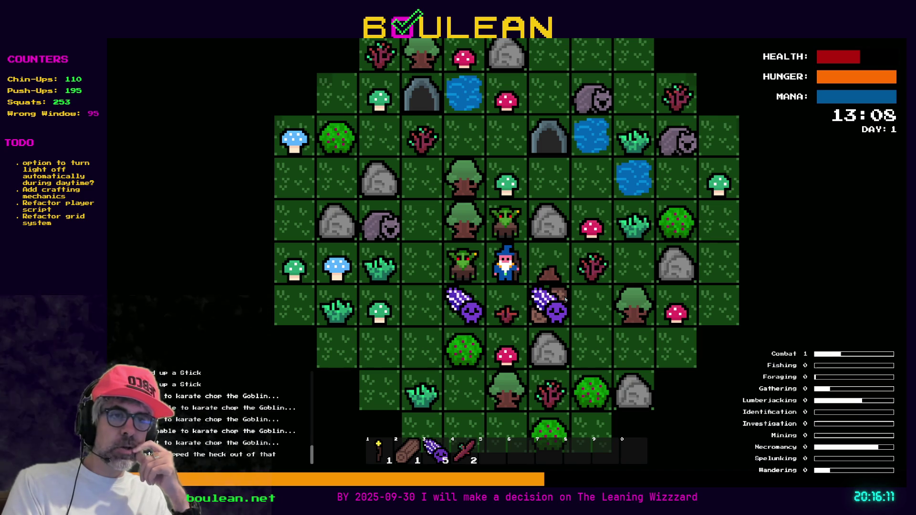
pyautogui.press('Left')
pyautogui.press('Left')
pyautogui.press('Left')
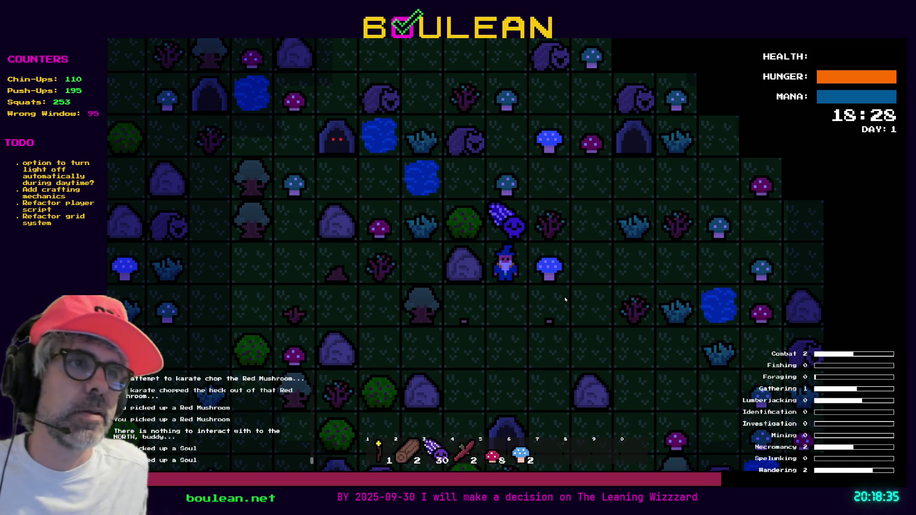
# Walk the wizard north-east, chopping the sapling and the Blue Mushroom and collecting the soul.
pyautogui.press('Up')
pyautogui.press('Right')
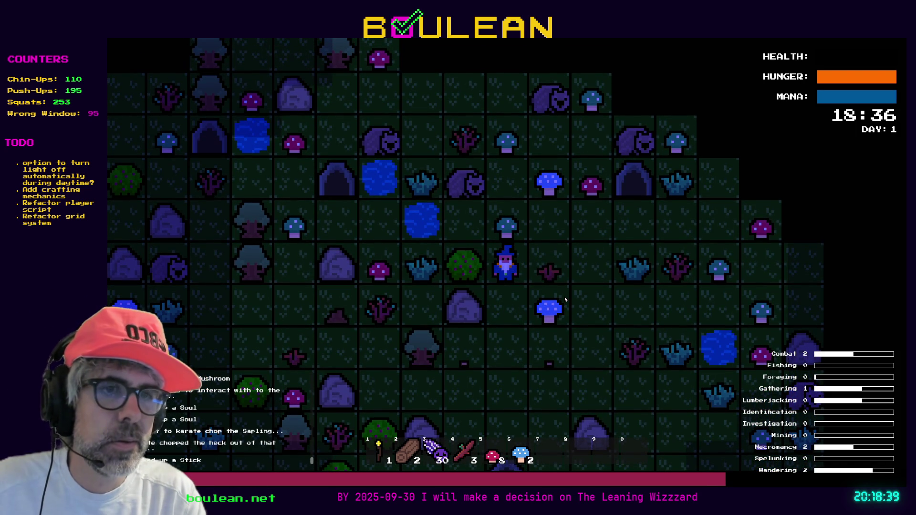
pyautogui.press('Up')
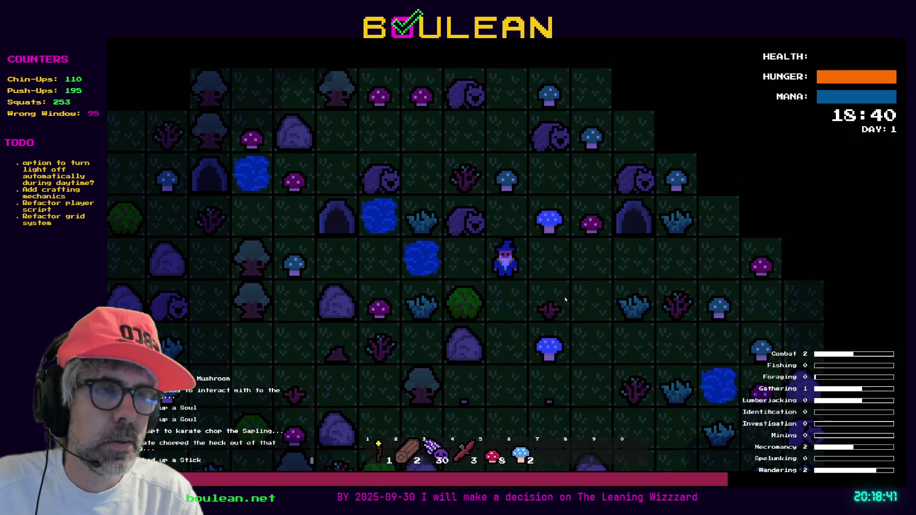
pyautogui.press('Right')
pyautogui.press('Up')
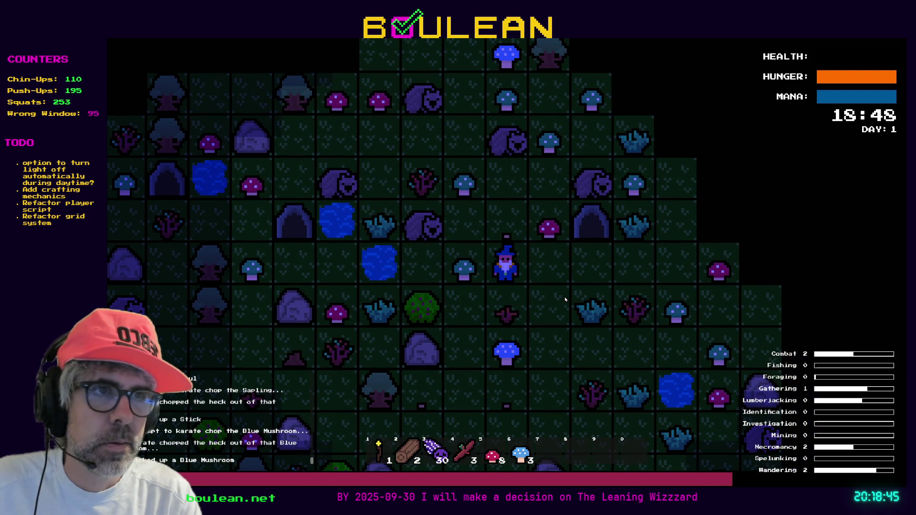
pyautogui.press('Left')
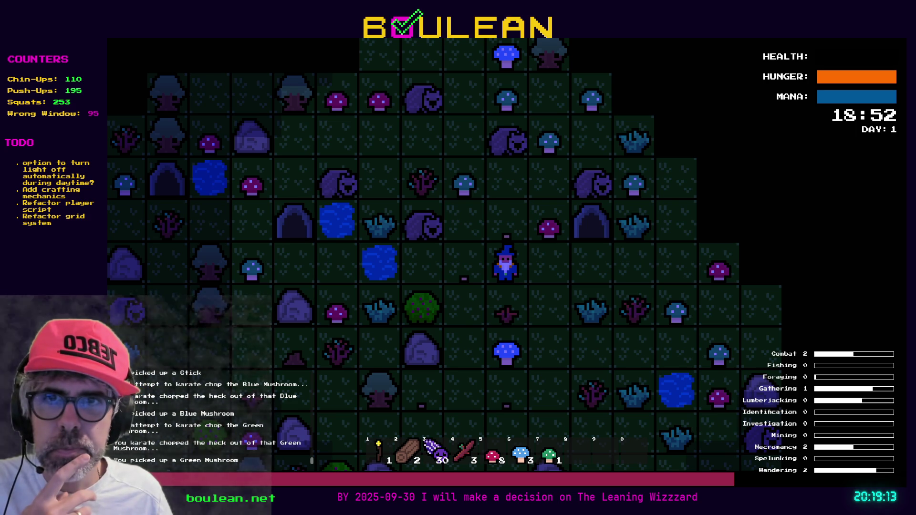
# Use hotbar slot 1 to hit the error and scroll the script to line 109.
pyautogui.press('1')
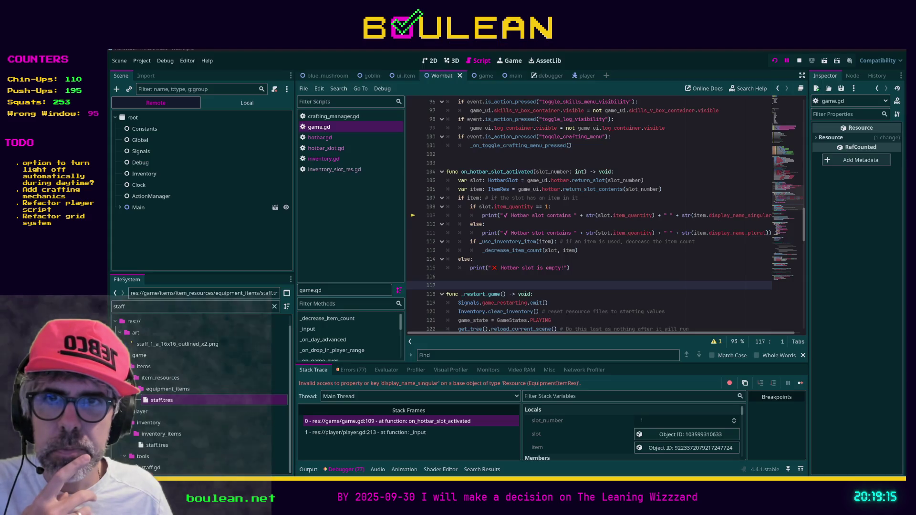
pyautogui.click(596, 279)
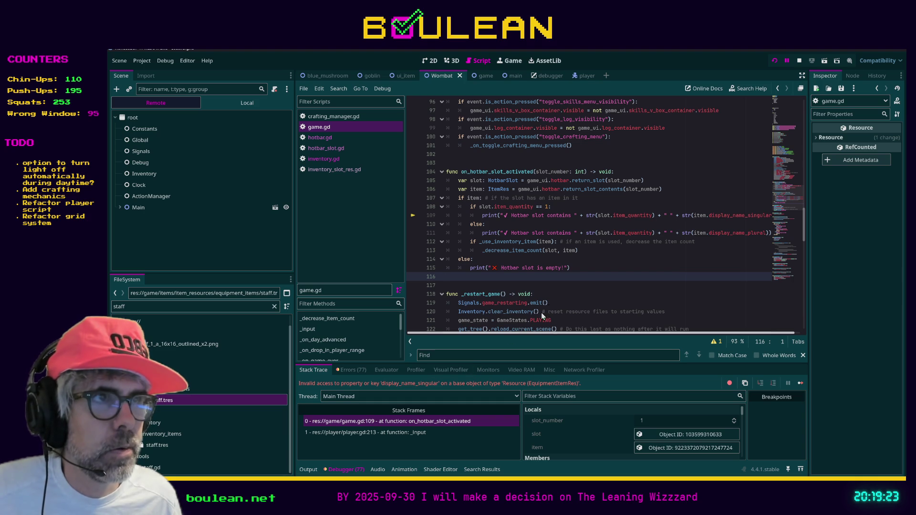
pyautogui.scroll(2, 618, 306)
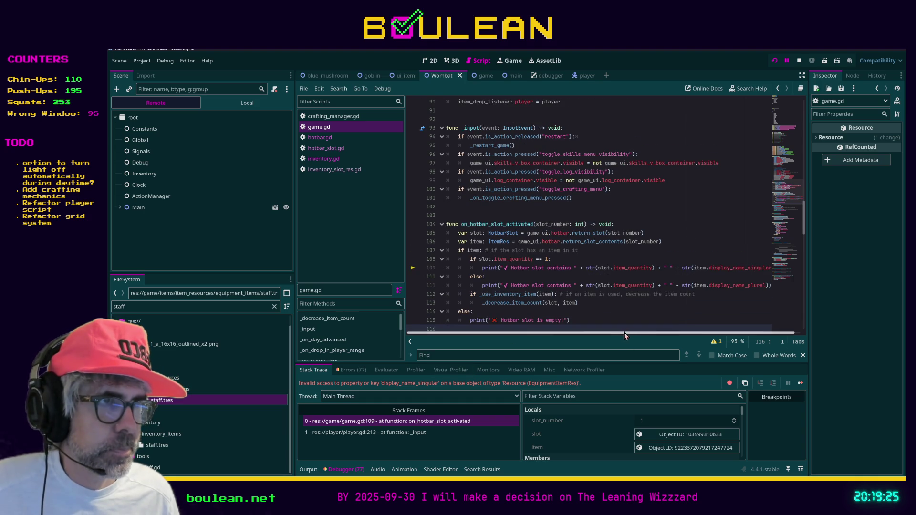
# Replace display_name_singular with name_singular on line 109.
pyautogui.moveTo(624, 333); pyautogui.dragTo(629, 334)
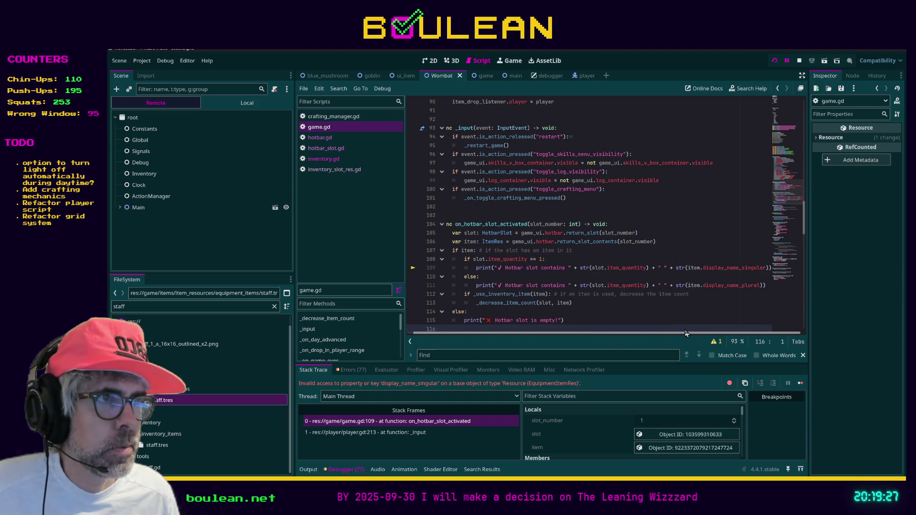
pyautogui.doubleClick(730, 267)
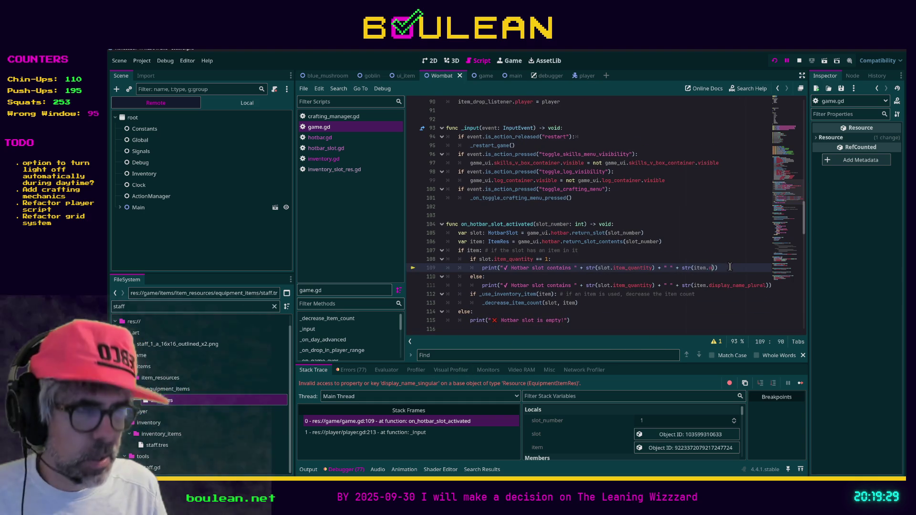
pyautogui.write('name')
pyautogui.press('Return')
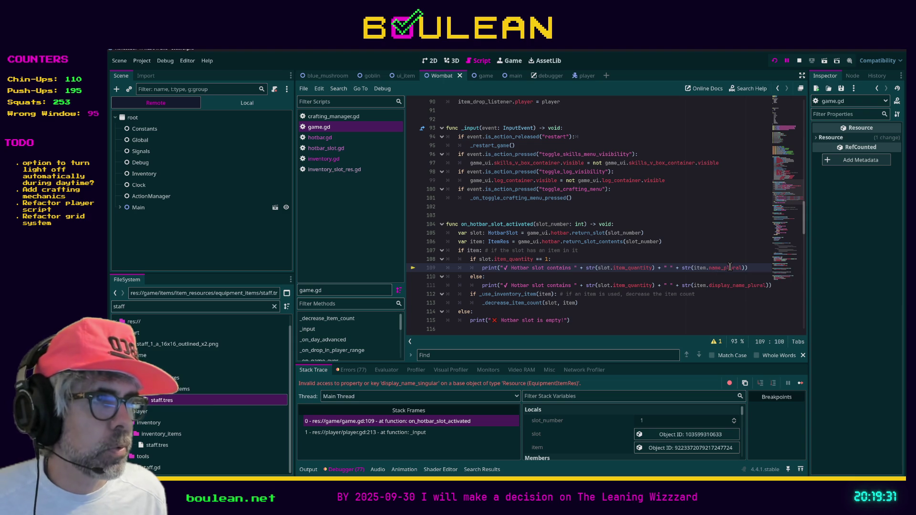
pyautogui.press('BackSpace')
pyautogui.press('BackSpace')
pyautogui.press('BackSpace')
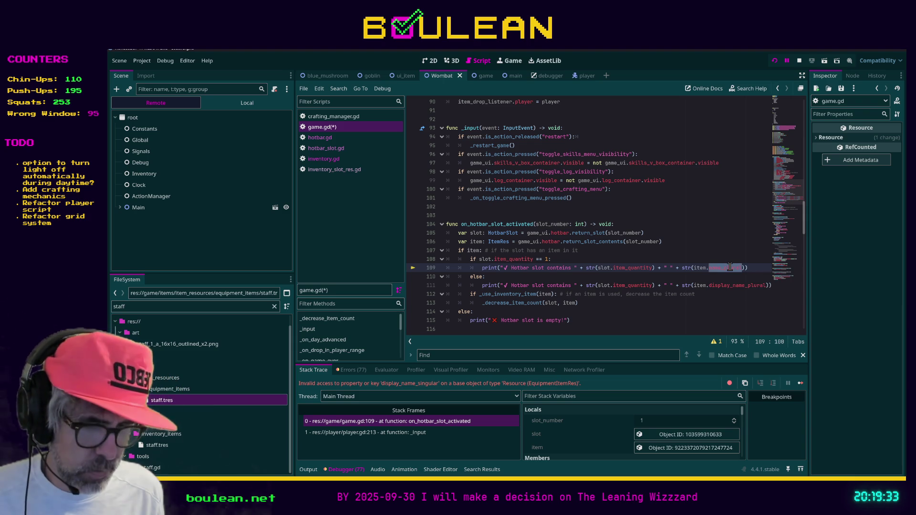
pyautogui.press('Down')
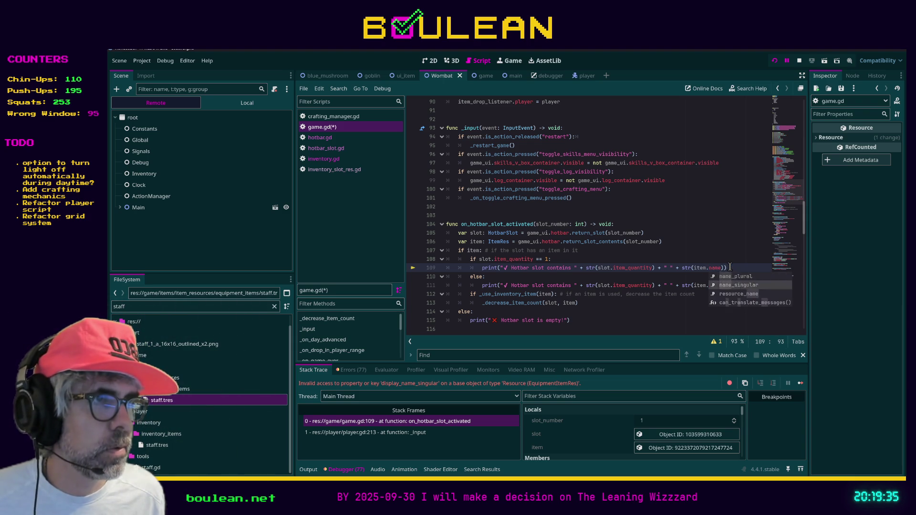
pyautogui.press('Return')
# Change display_name_plural to name_plural on line 111, save game.gd and relaunch the game.
pyautogui.doubleClick(728, 285)
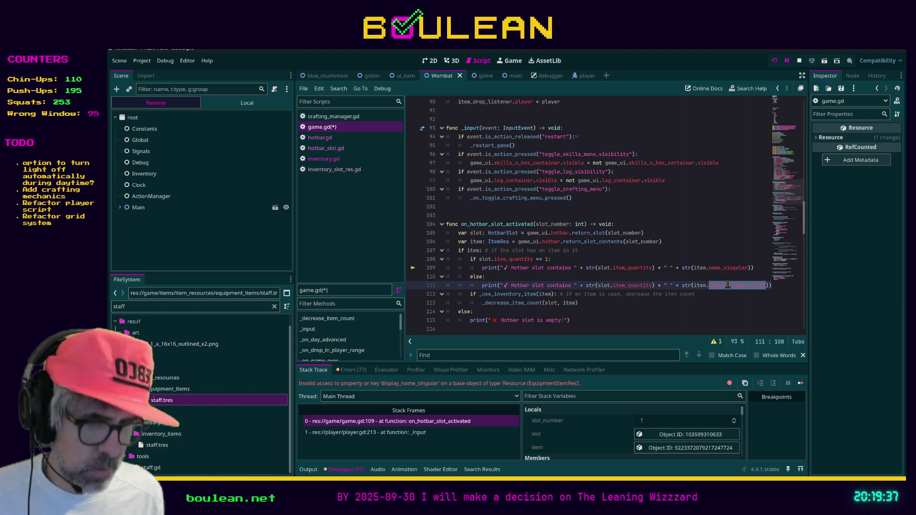
pyautogui.write('name_plural')
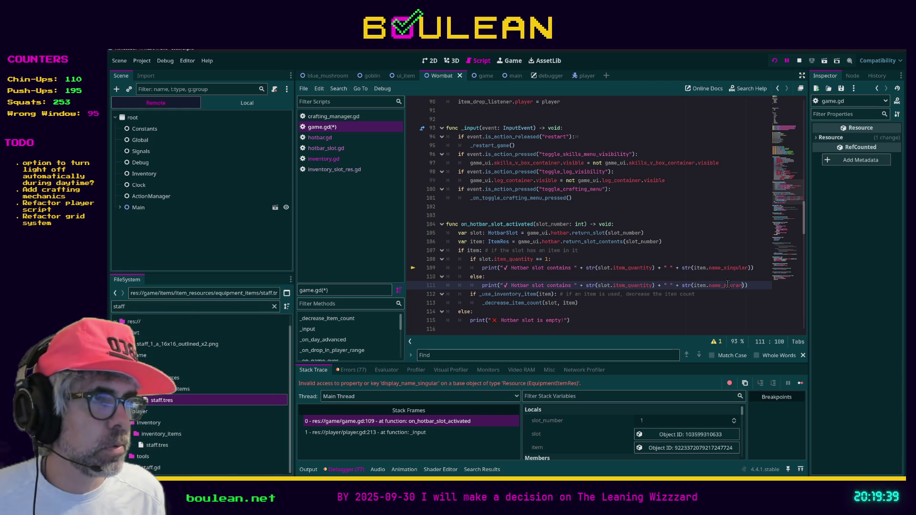
pyautogui.click(733, 305)
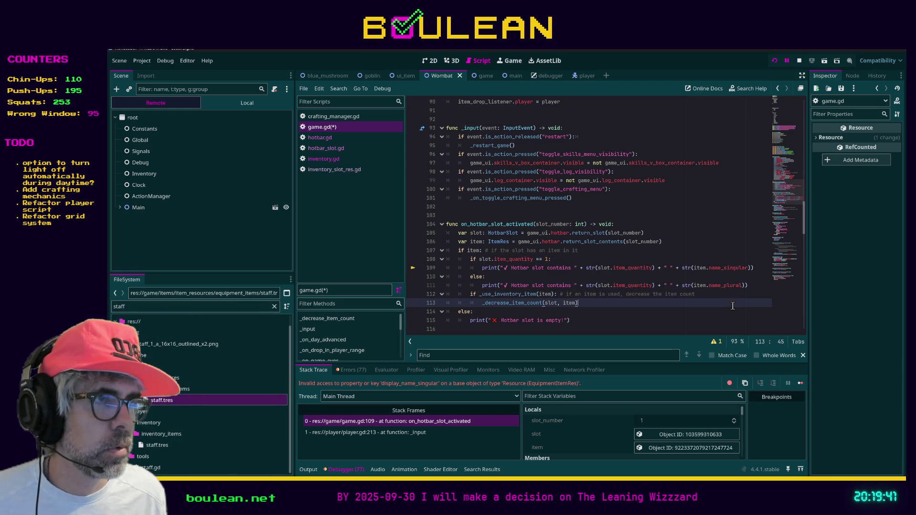
pyautogui.hotkey('ctrl', 's')
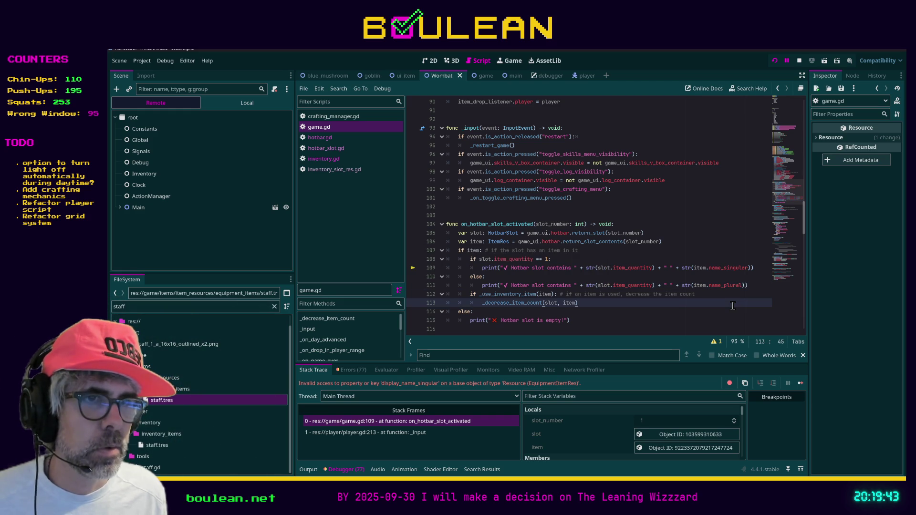
pyautogui.press('F8')
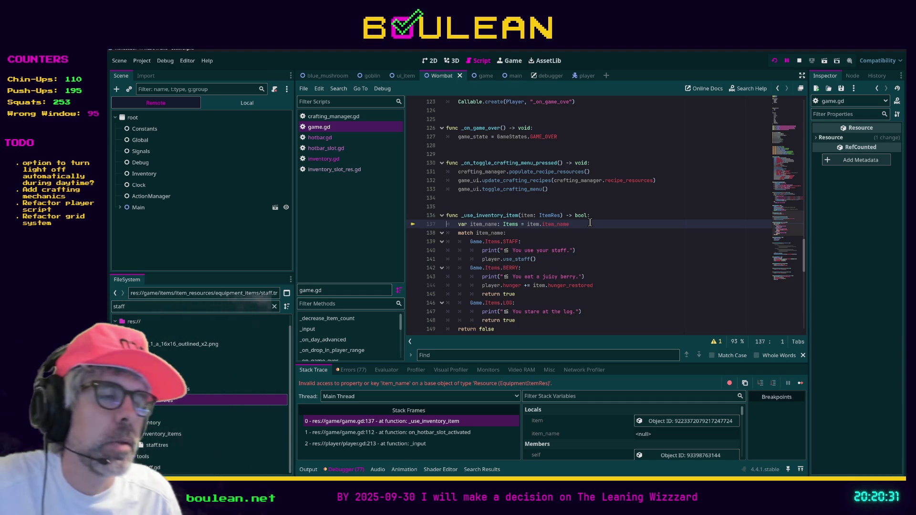
# Make line 137 read item.item, typed as ItemRes.Items instead of Items.
pyautogui.doubleClick(556, 224)
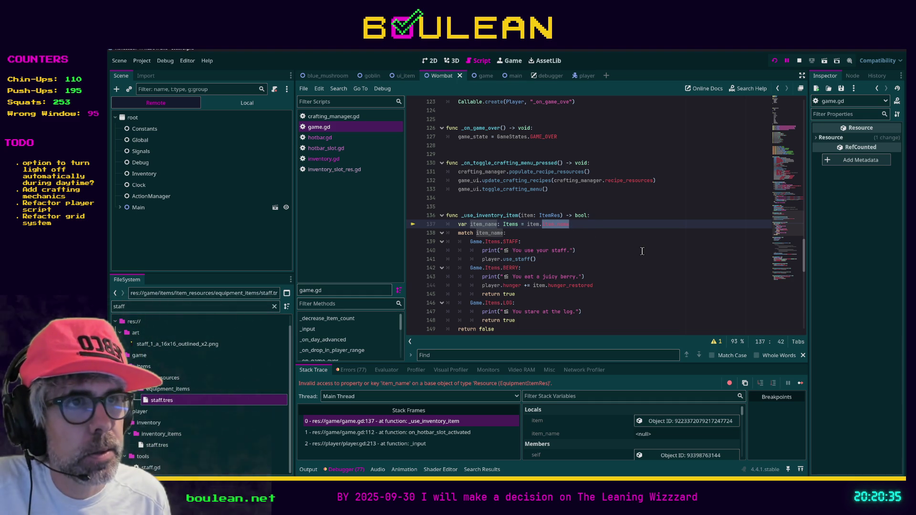
pyautogui.write('it')
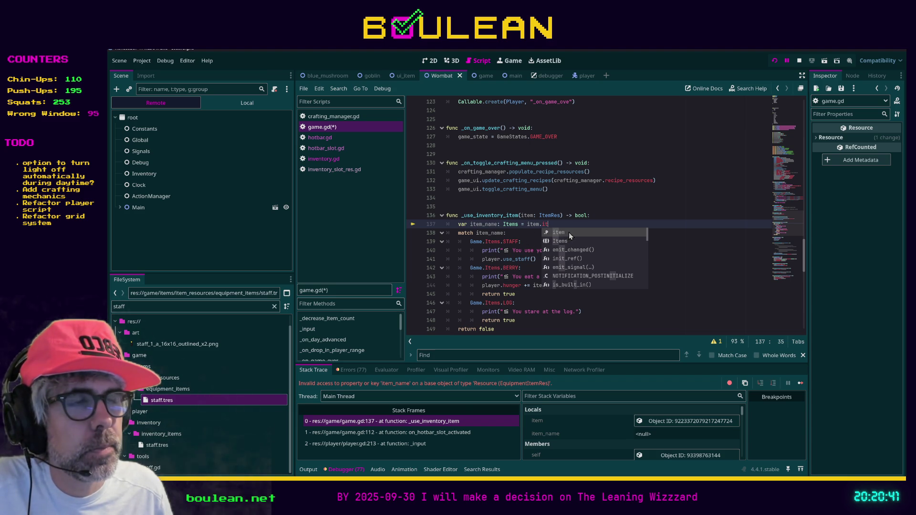
pyautogui.press('Return')
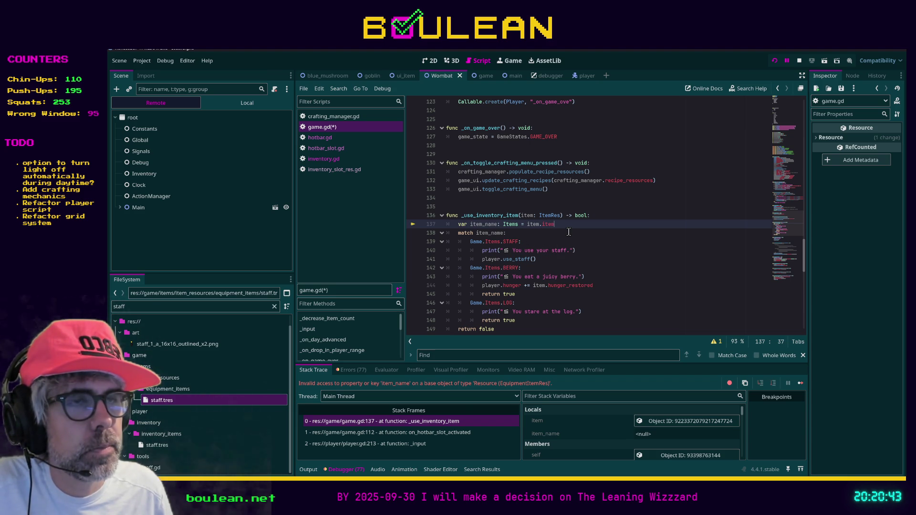
pyautogui.doubleClick(511, 224)
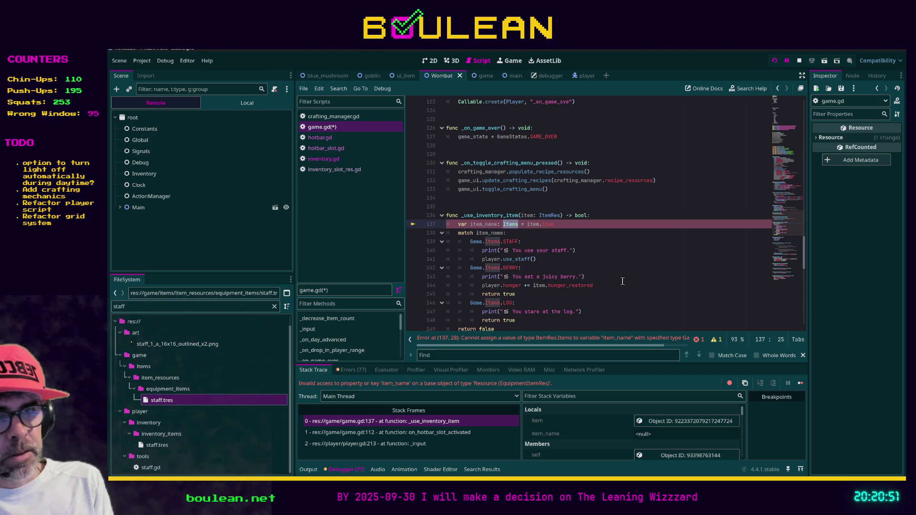
pyautogui.write('Ite')
pyautogui.write('mRes.Ite')
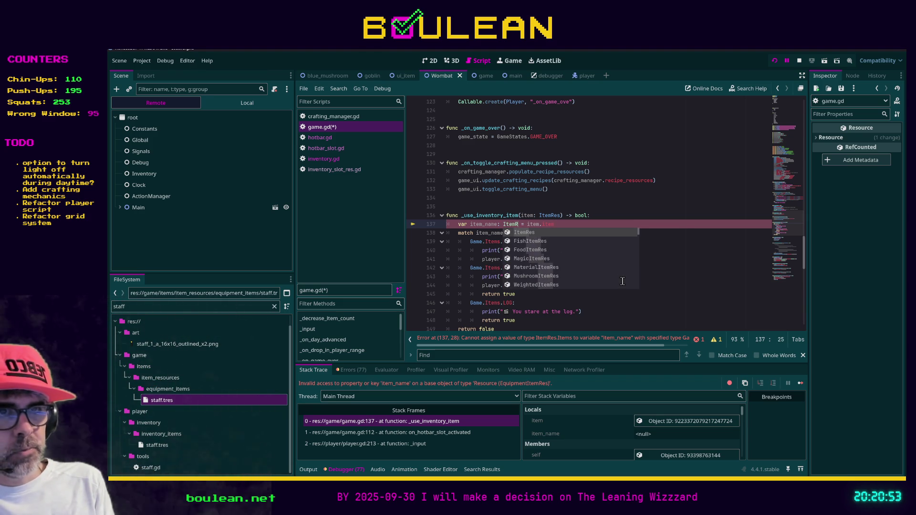
pyautogui.write('ms')
pyautogui.press('Down')
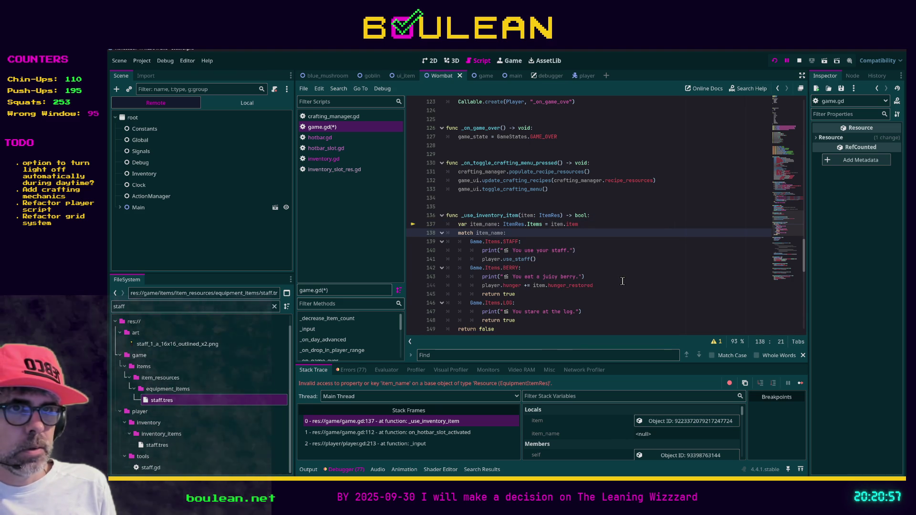
# Replace the Game.Items.STAFF case with ItemRes.Items.STAFF.
pyautogui.press('Down')
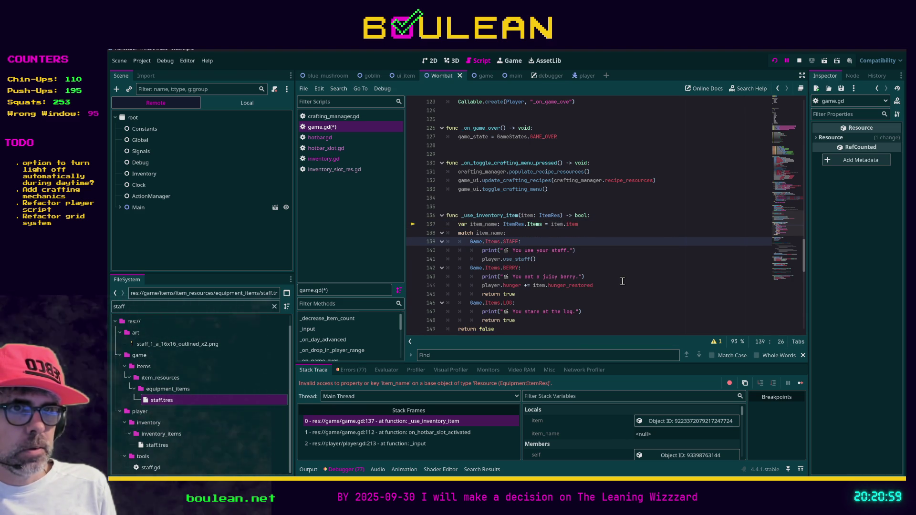
pyautogui.hotkey('shift', 'Home')
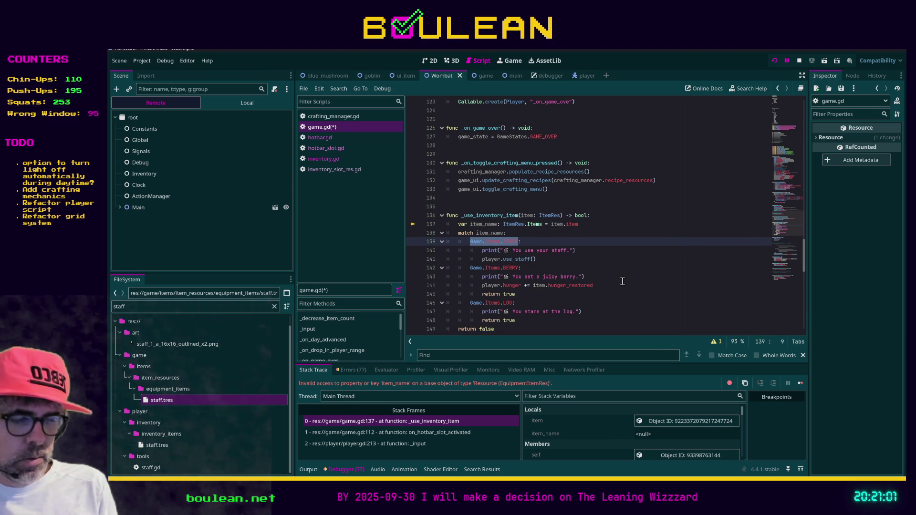
pyautogui.write('Item')
pyautogui.write('Res.I:')
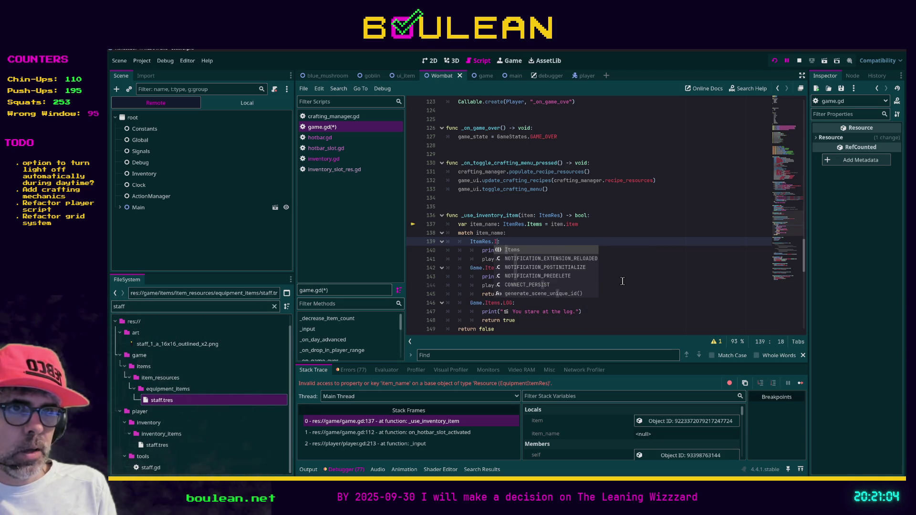
pyautogui.press('Return')
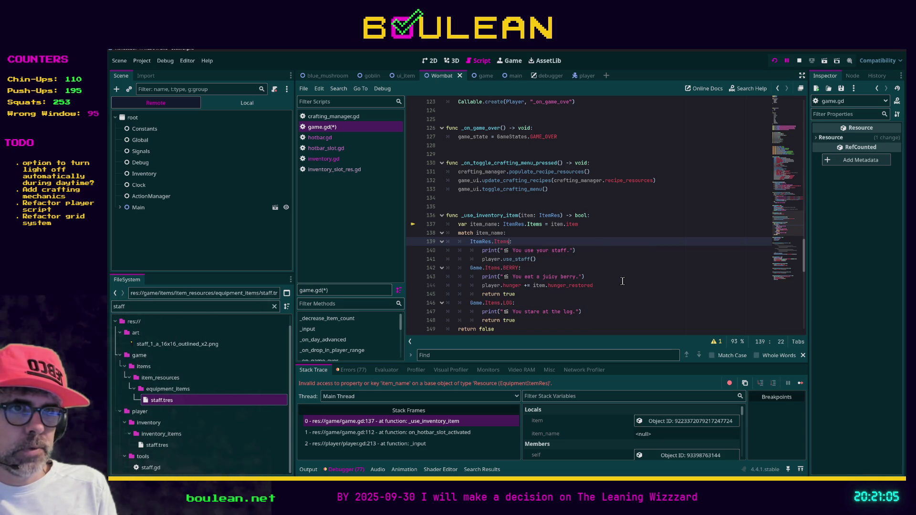
pyautogui.write('.ST')
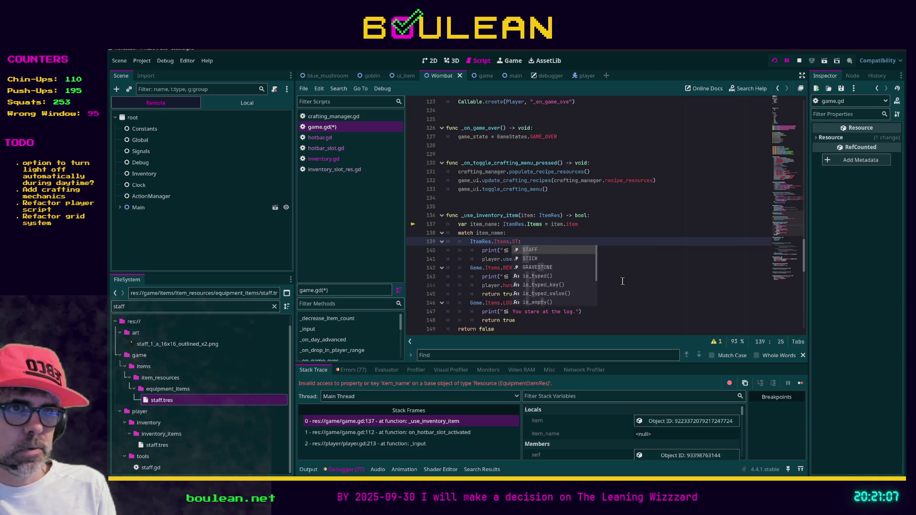
pyautogui.press('Return')
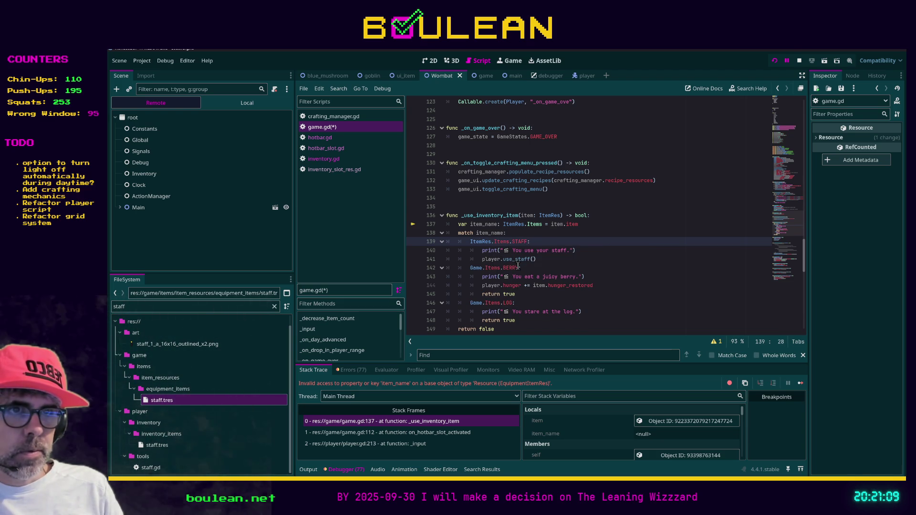
# Change the BERRY and LOG cases to ItemRes.Items.BERRY and ItemRes.Items.LOG.
pyautogui.click(518, 267)
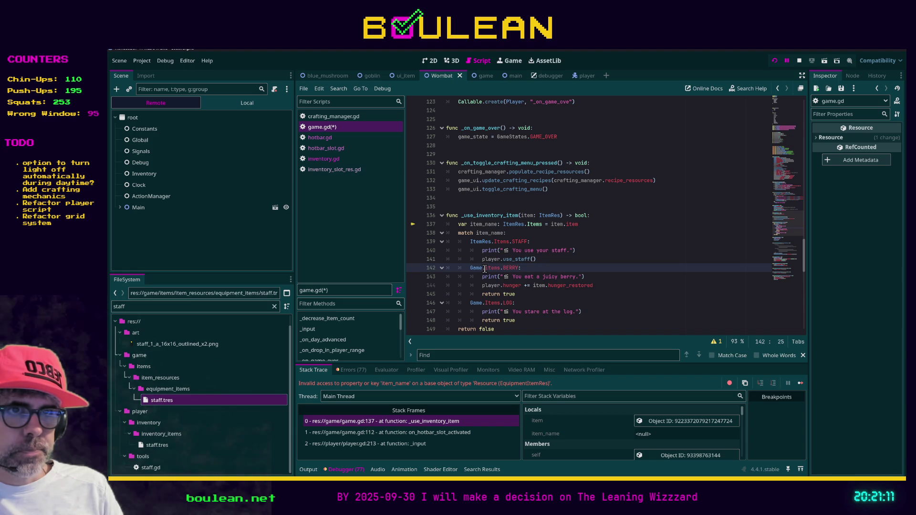
pyautogui.keyDown('shift'); pyautogui.click(486, 268); pyautogui.keyUp('shift')
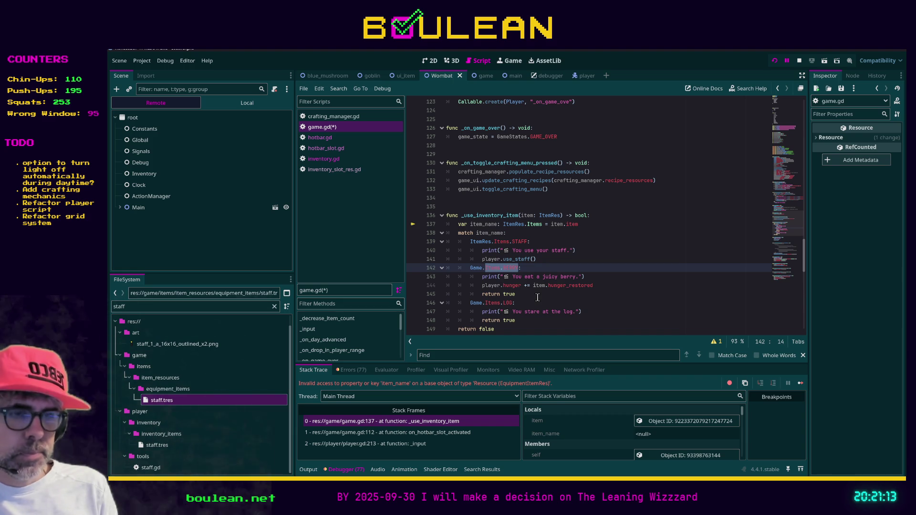
pyautogui.press('BackSpace')
pyautogui.press('BackSpace')
pyautogui.press('BackSpace')
pyautogui.press('BackSpace')
pyautogui.write('Item')
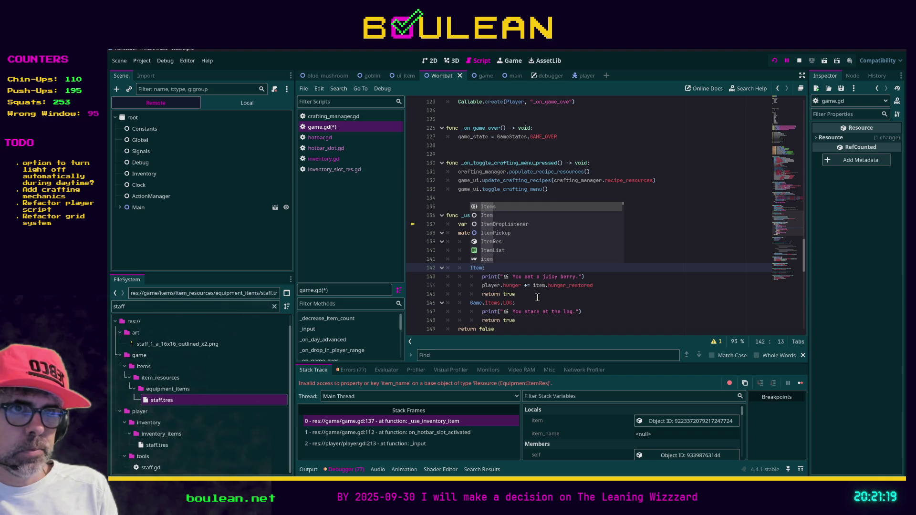
pyautogui.write('Res.Items')
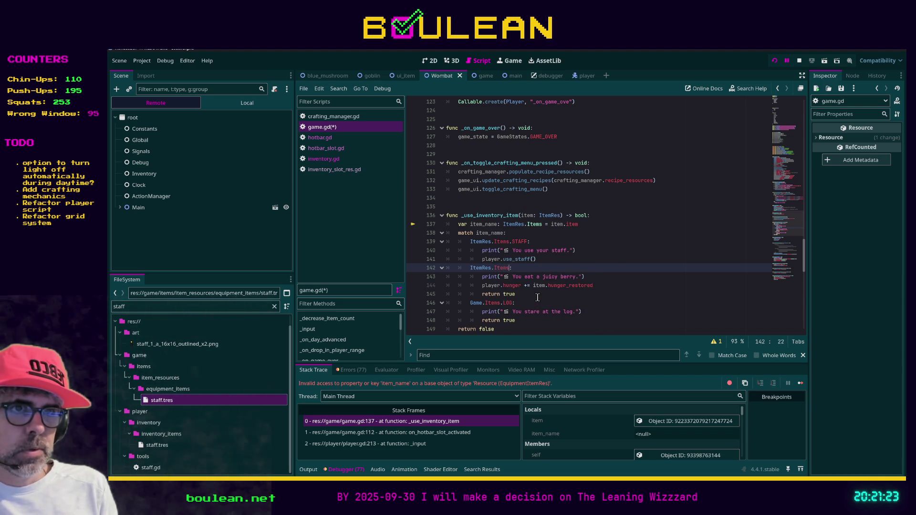
pyautogui.write('.B')
pyautogui.press('Return')
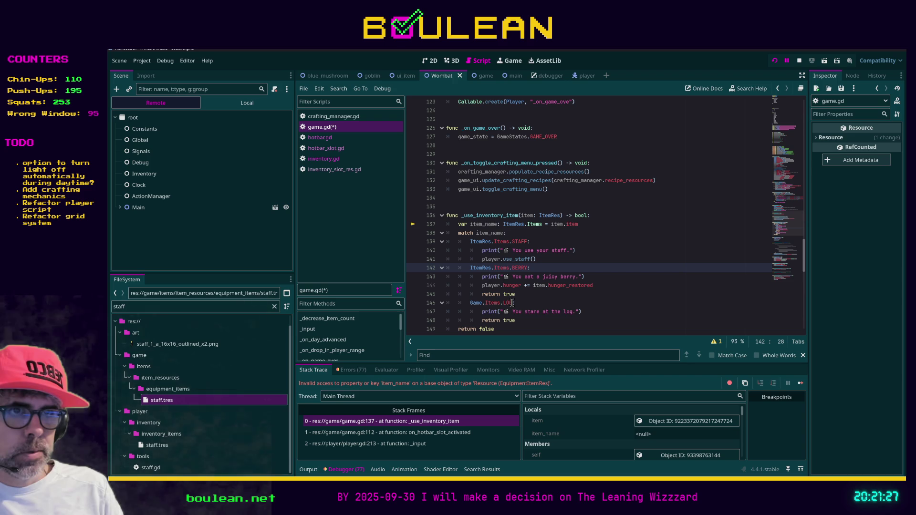
pyautogui.click(512, 303)
pyautogui.hotkey('shift', 'Home')
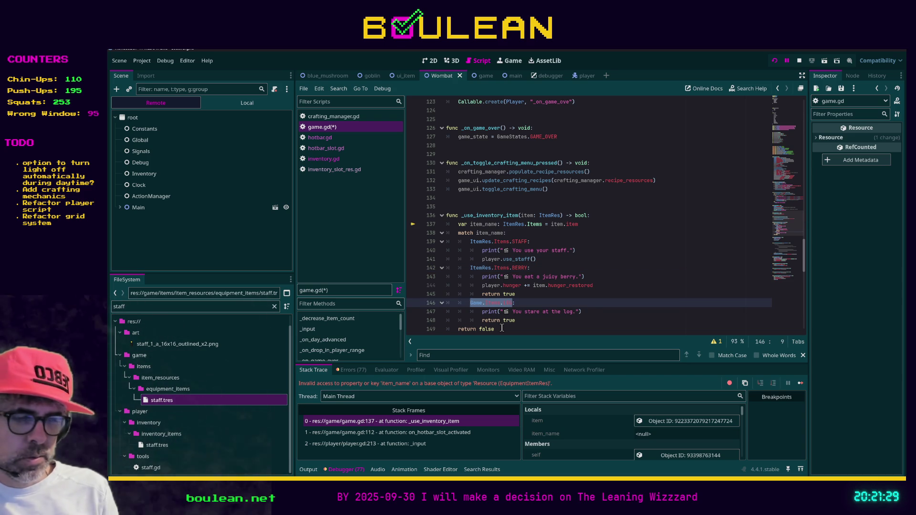
pyautogui.write('ItemRes.It:')
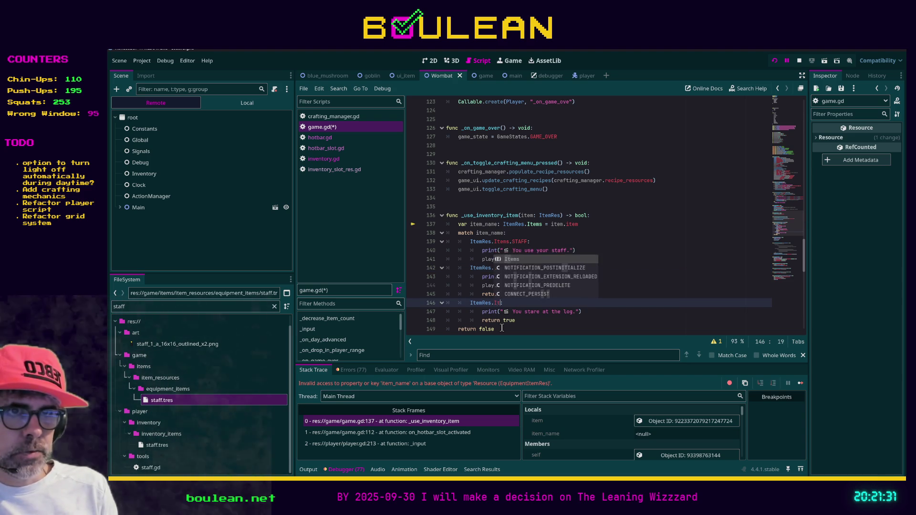
pyautogui.write('ems')
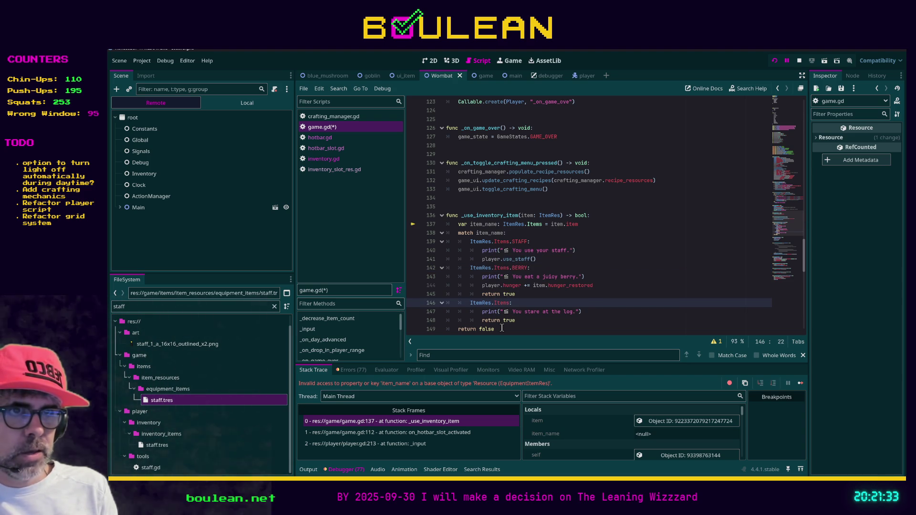
pyautogui.write('.LOG')
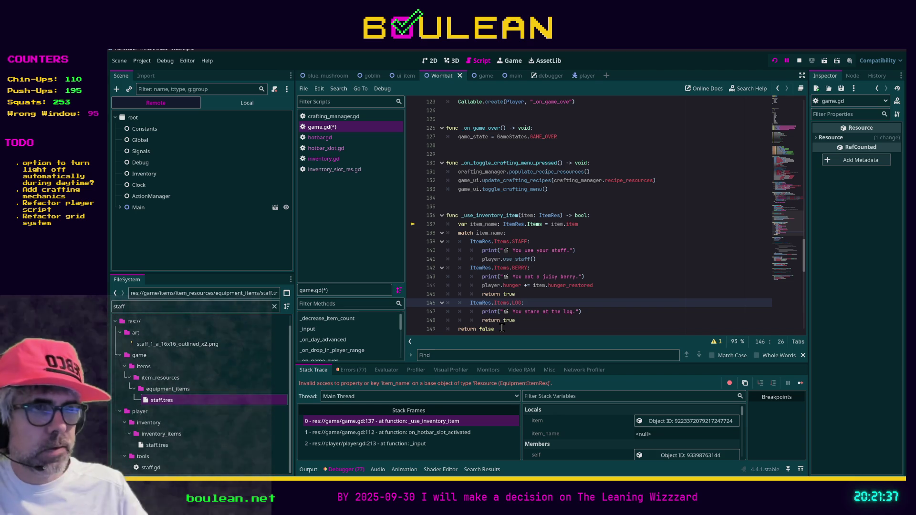
pyautogui.scroll(-2, 541, 285)
pyautogui.click(541, 284)
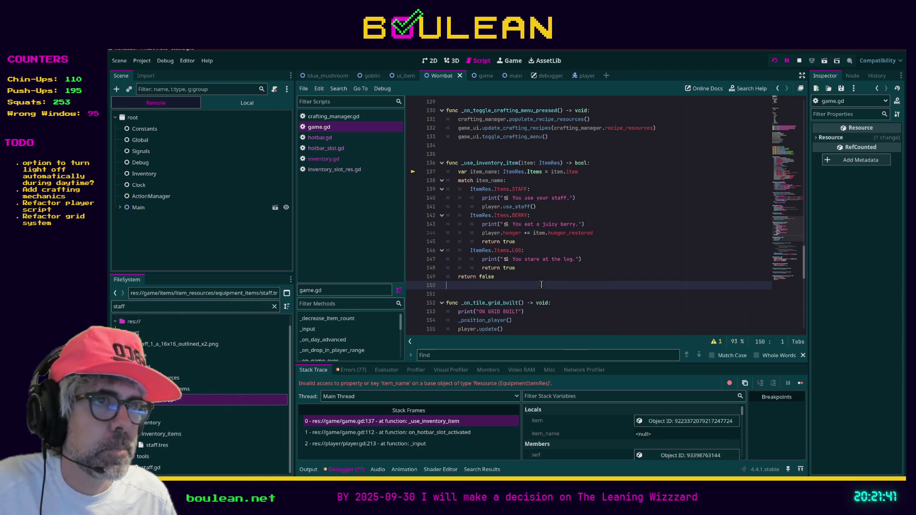
# Re-run the project with F5 and switch to the running game window.
pyautogui.press('F5')
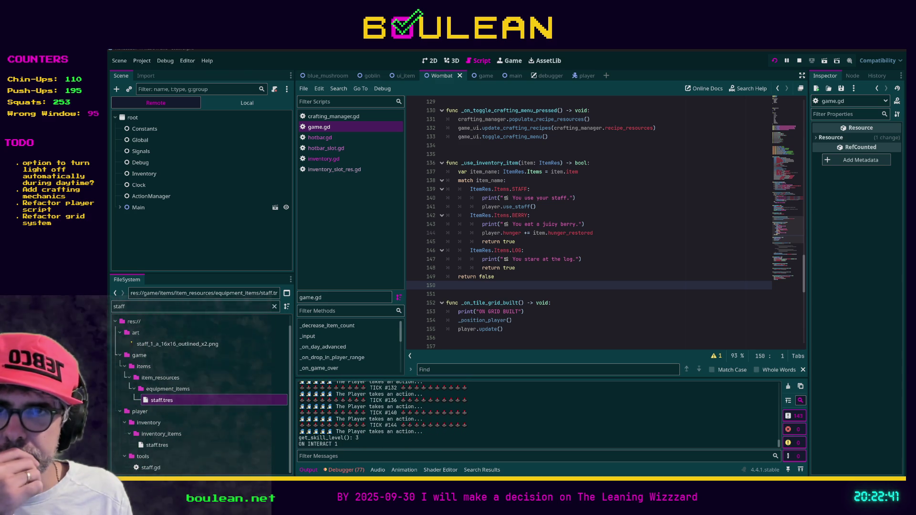
pyautogui.hotkey('alt', 'Tab')
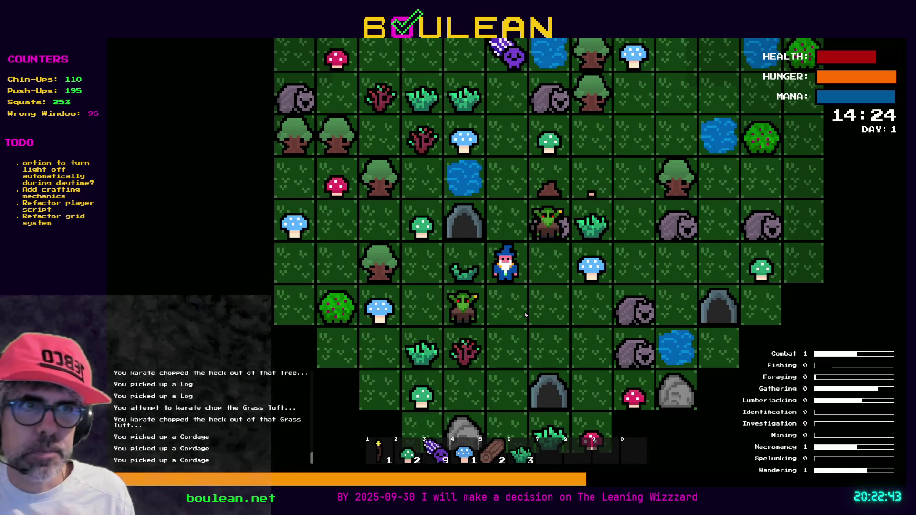
# Defeat the goblins on both sides and break the gravestones to collect Souls.
pyautogui.press('Down')
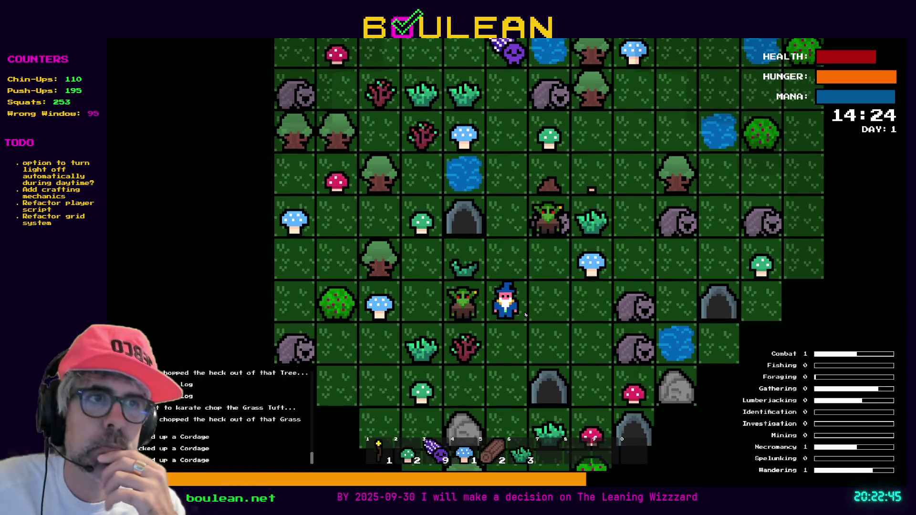
pyautogui.press('e')
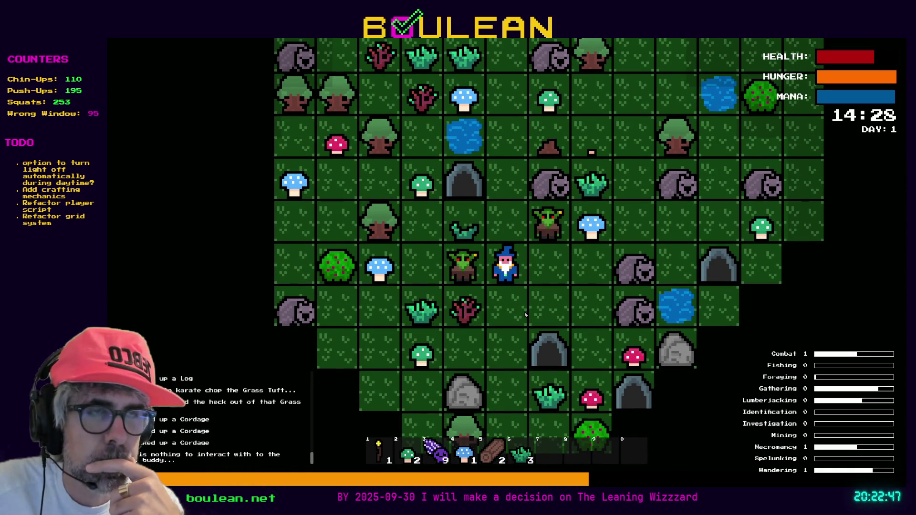
pyautogui.press('Left')
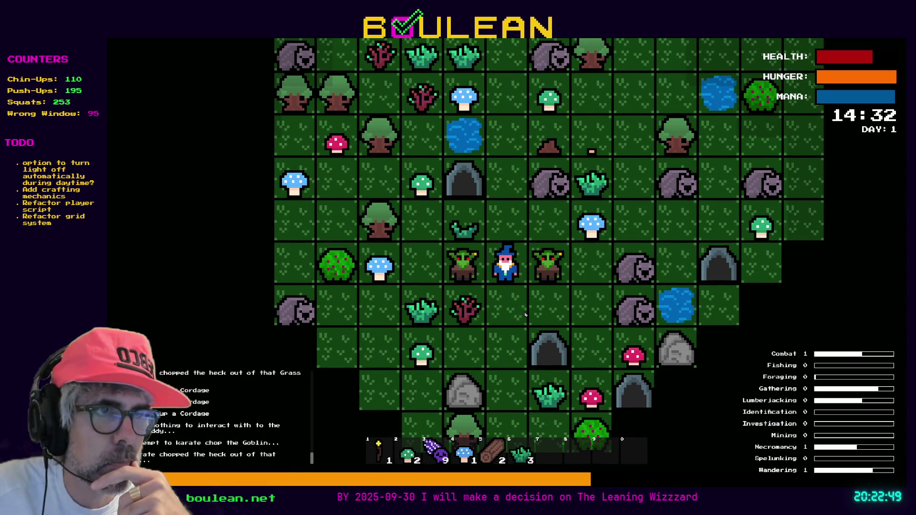
pyautogui.press('Left')
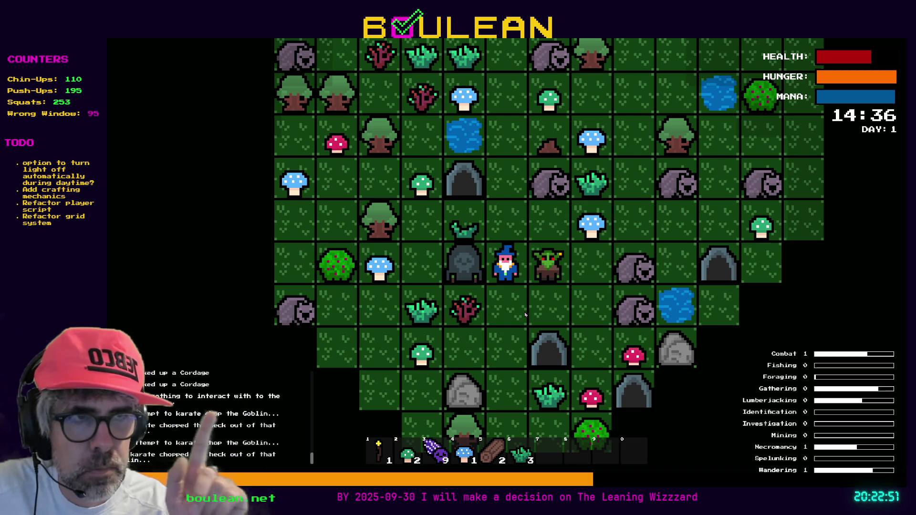
pyautogui.press('Left')
pyautogui.press('Left')
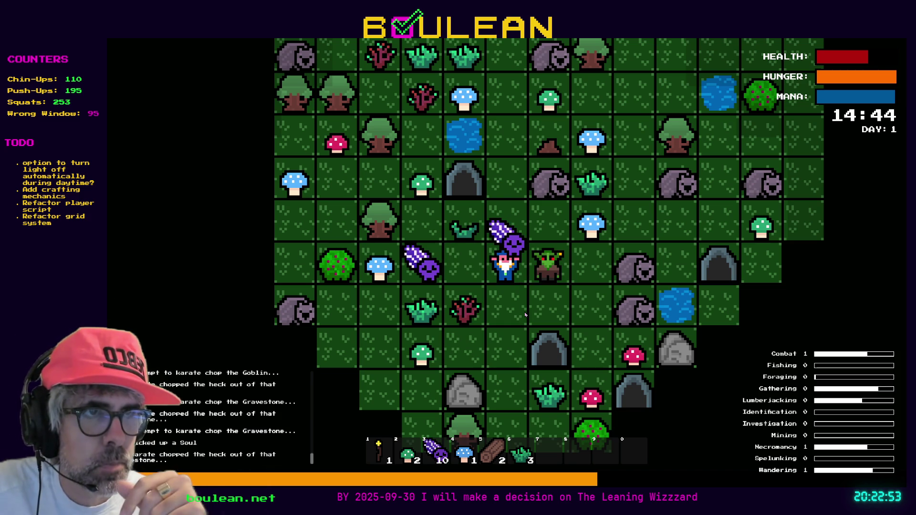
pyautogui.press('Right')
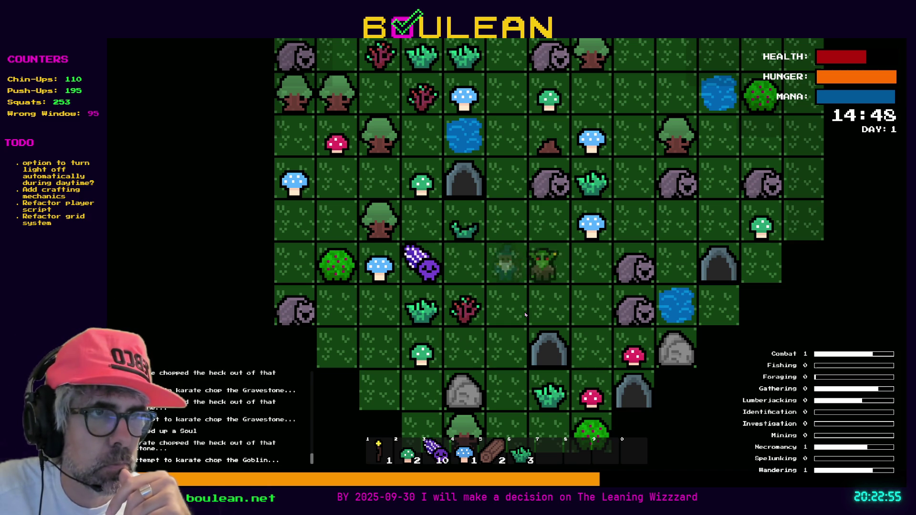
pyautogui.press('Right')
pyautogui.press('Right')
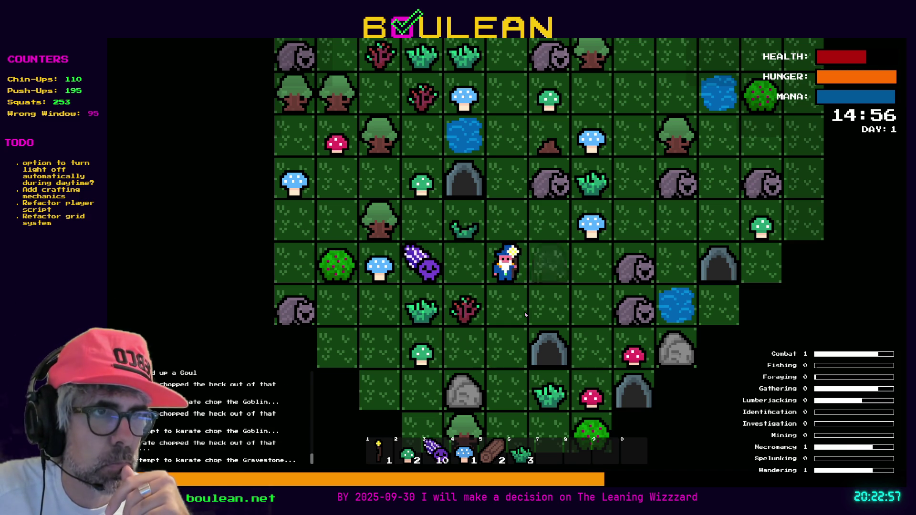
pyautogui.press('Right')
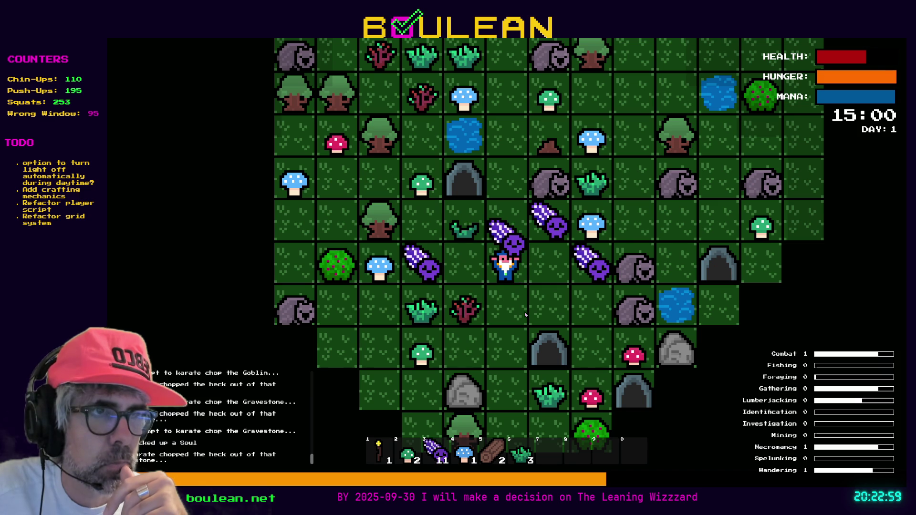
pyautogui.press('Right')
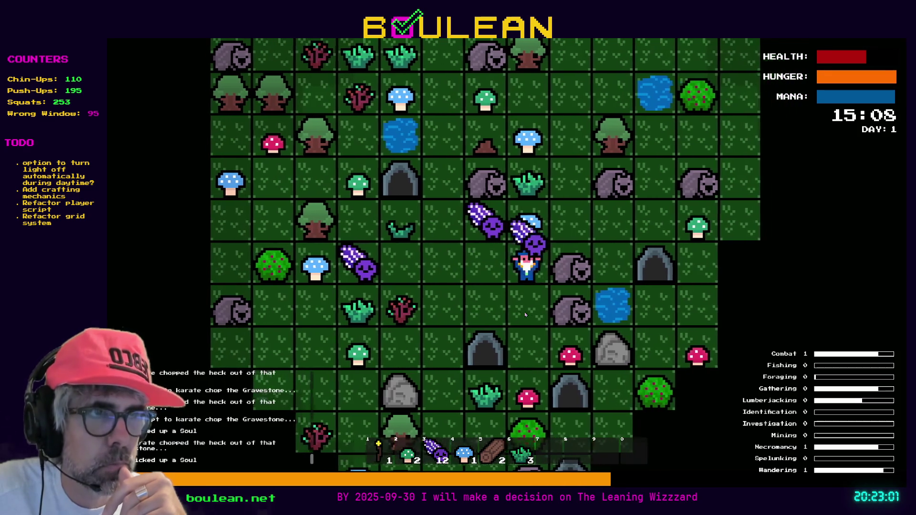
# Chop the Blue Mushroom into the hotbar and pick up the Soul above.
pyautogui.press('Up')
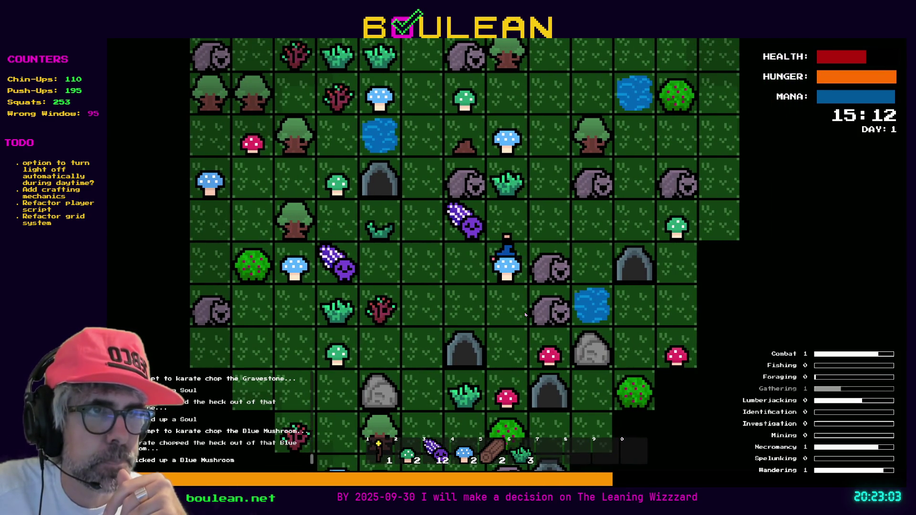
pyautogui.press('Left')
pyautogui.press('space')
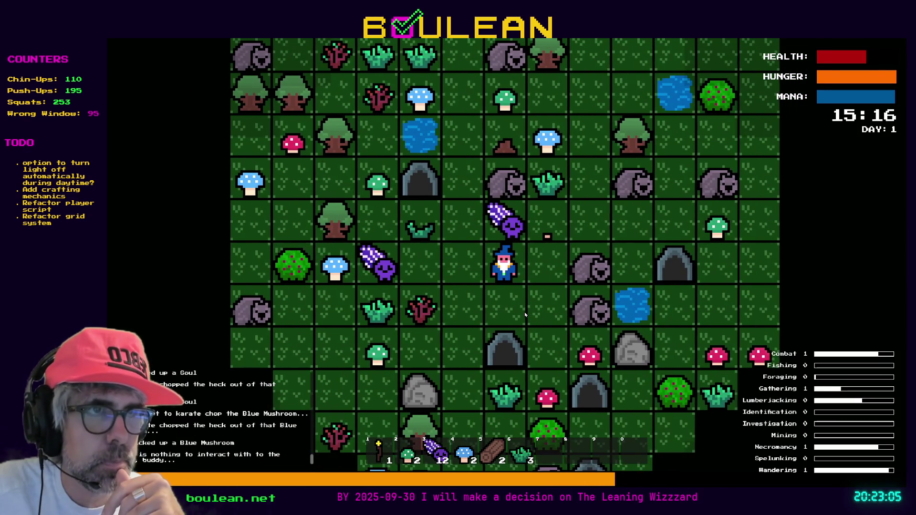
pyautogui.press('Up')
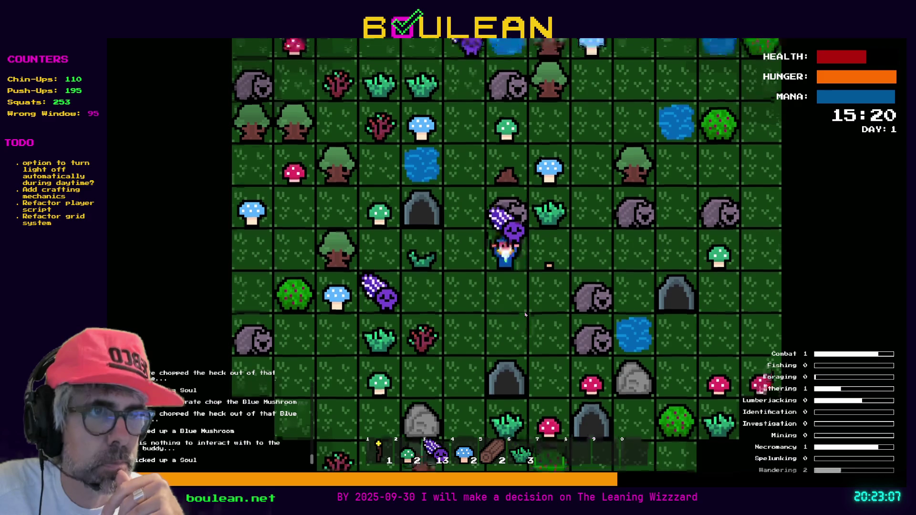
# Walk down the map and chop the Sapling for Sticks.
pyautogui.press('Down')
pyautogui.press('Down')
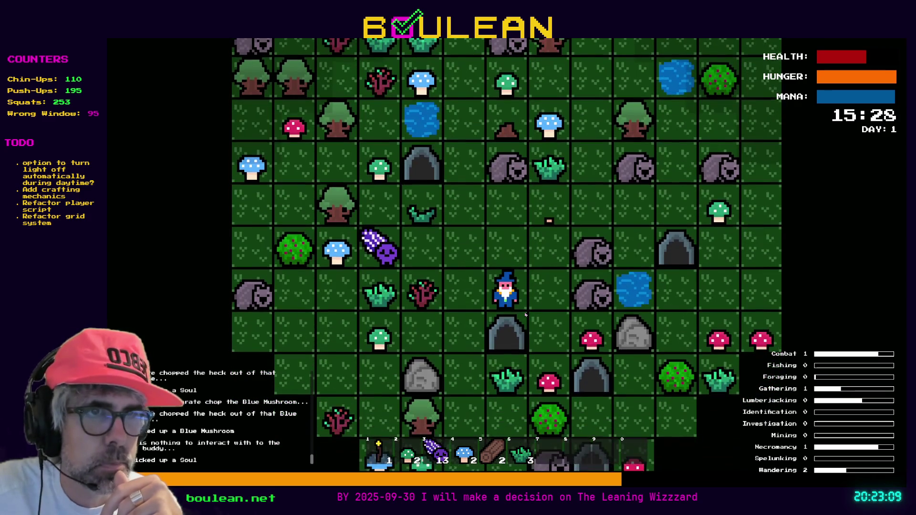
pyautogui.press('Left')
pyautogui.press('space')
pyautogui.press('space')
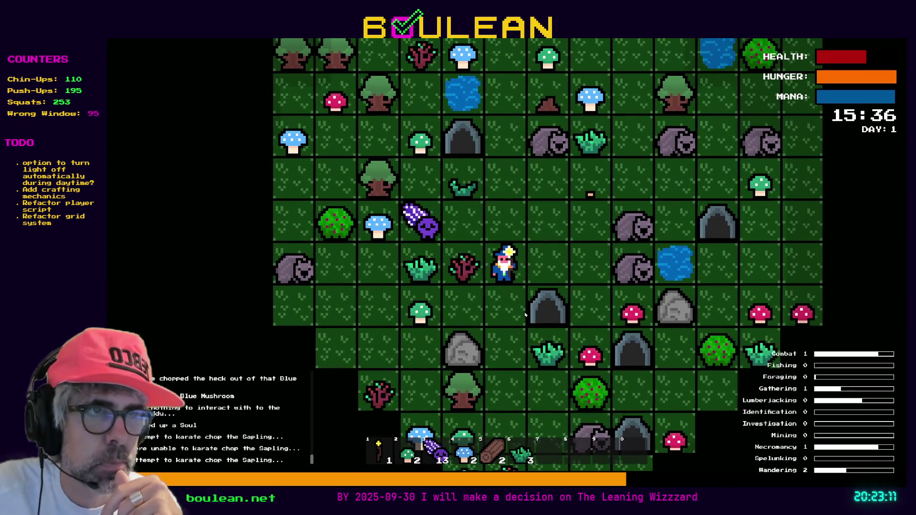
pyautogui.press('space')
pyautogui.press('space')
pyautogui.press('space')
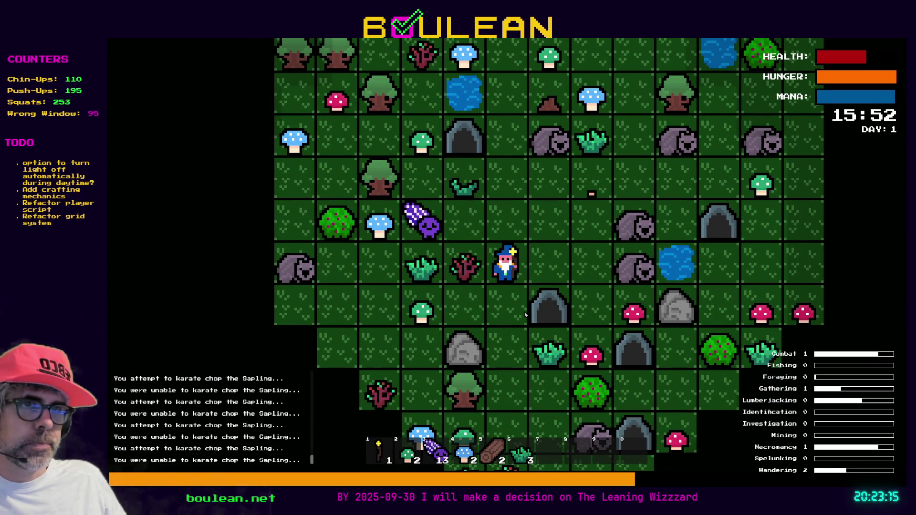
pyautogui.press('space')
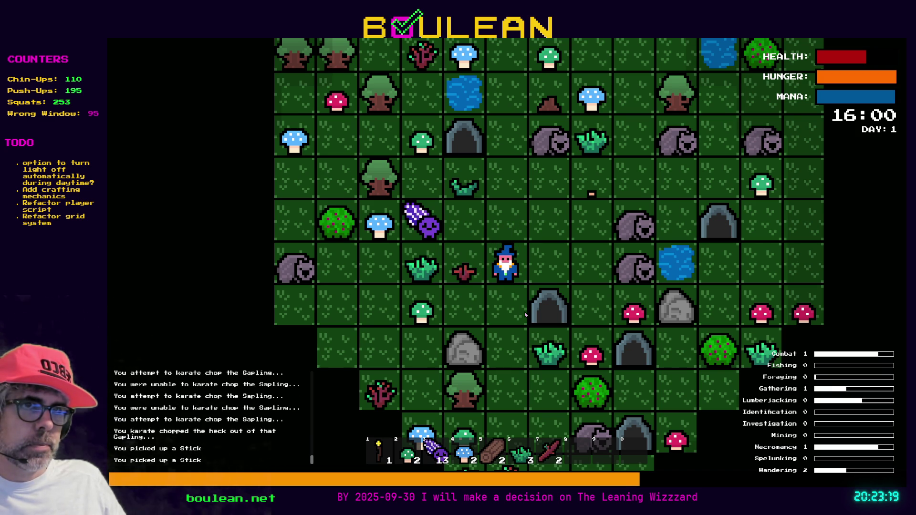
pyautogui.press('Left')
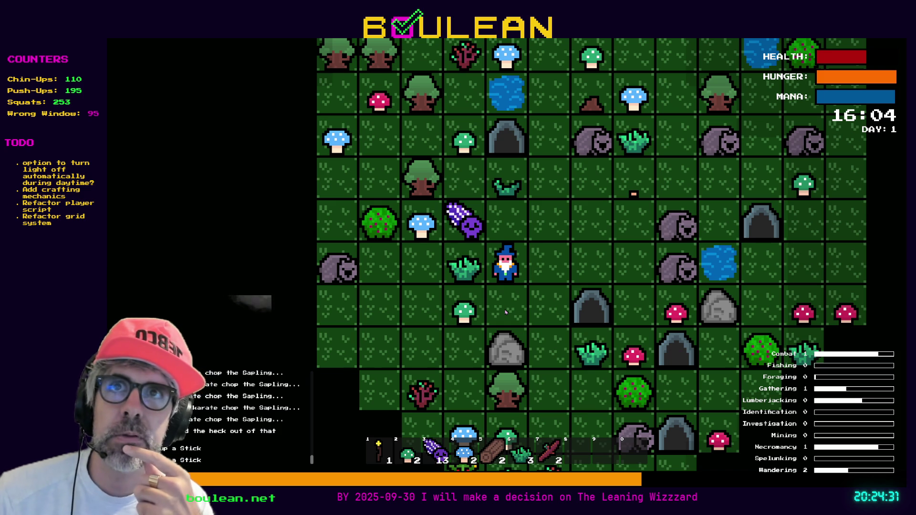
# Chop two Grass Tufts for Cordage and a Green Mushroom.
pyautogui.press('Left')
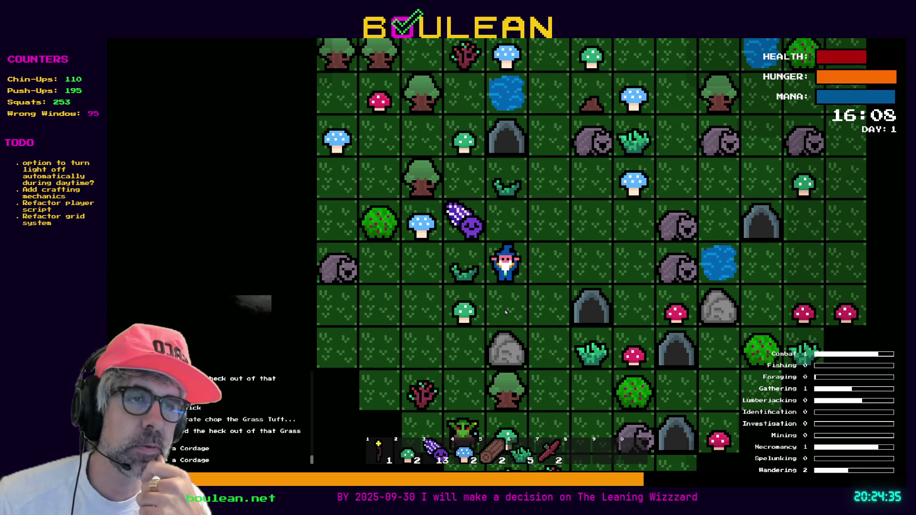
pyautogui.press('Down')
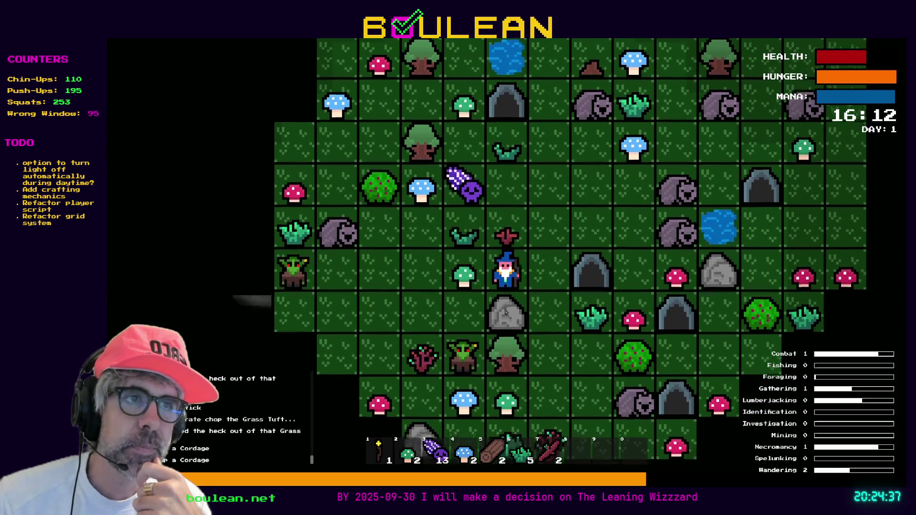
pyautogui.press('Left')
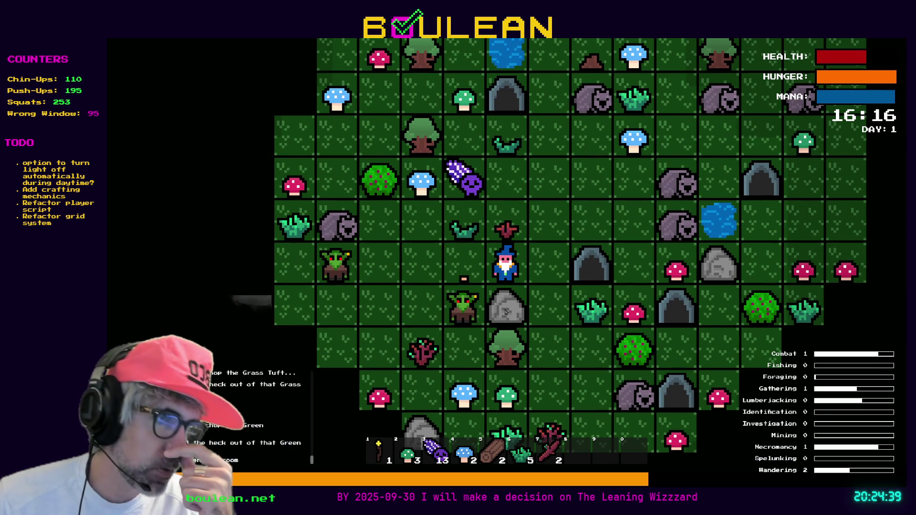
pyautogui.press('Right')
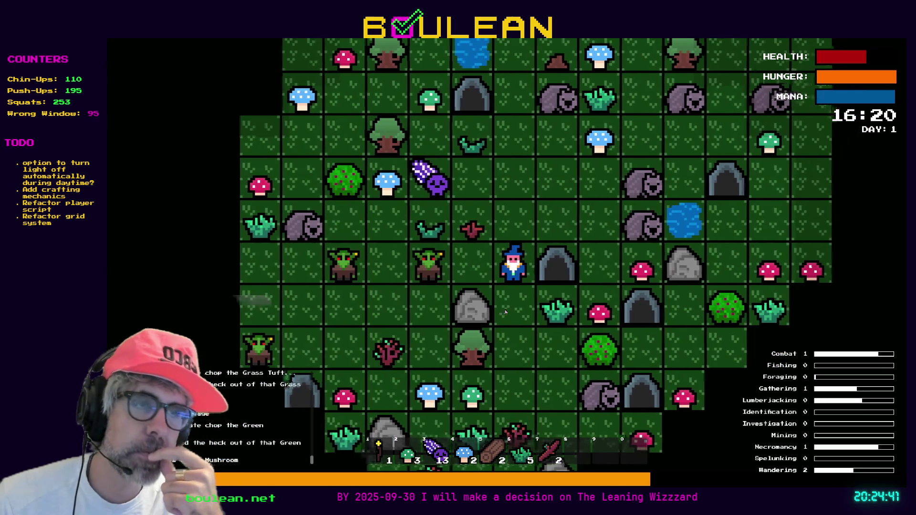
pyautogui.press('Down')
pyautogui.press('Right')
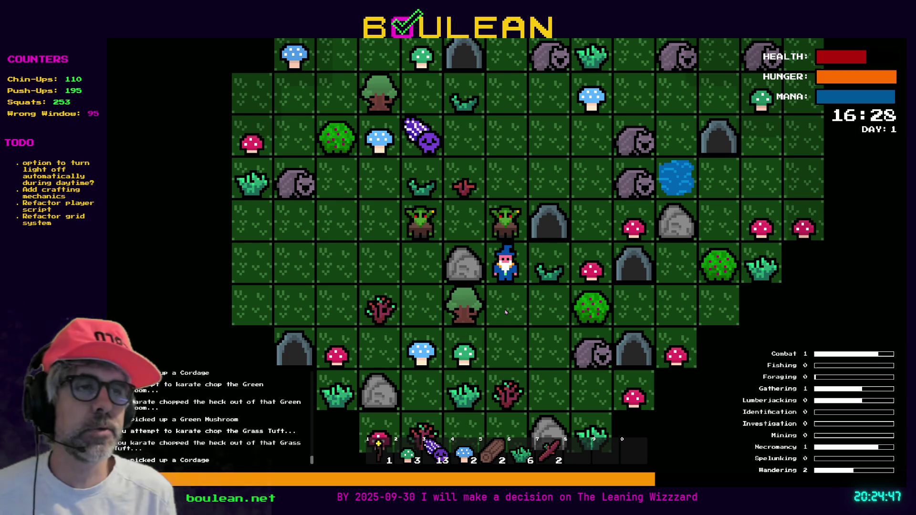
# Defeat the goblin above the wizard and chop the tree to the left.
pyautogui.press('Up')
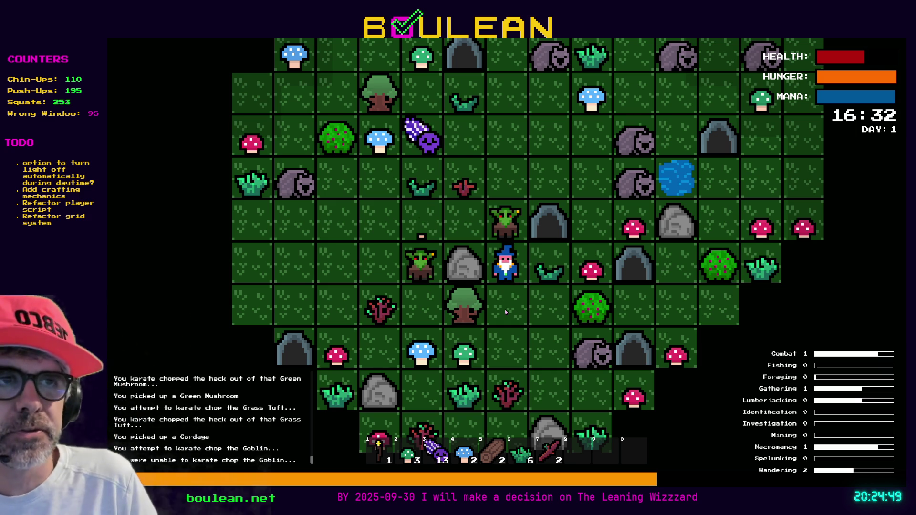
pyautogui.press('Up')
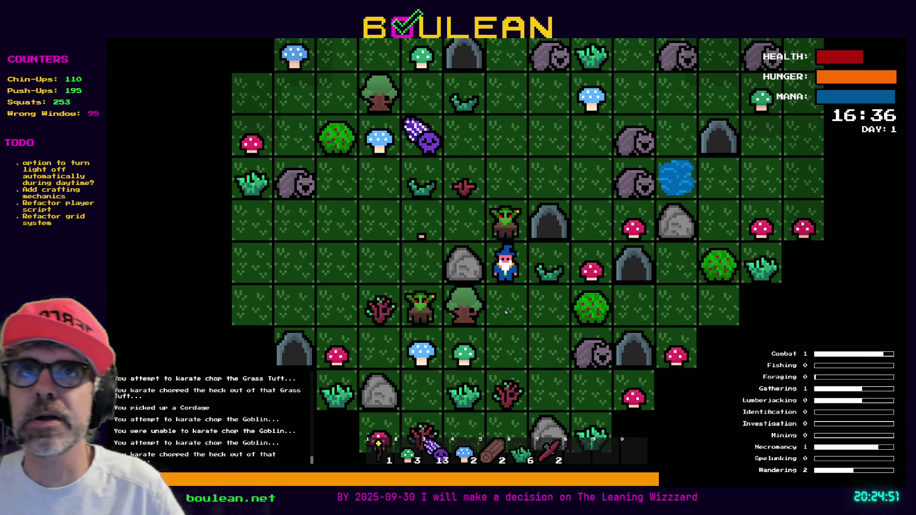
pyautogui.press('Up')
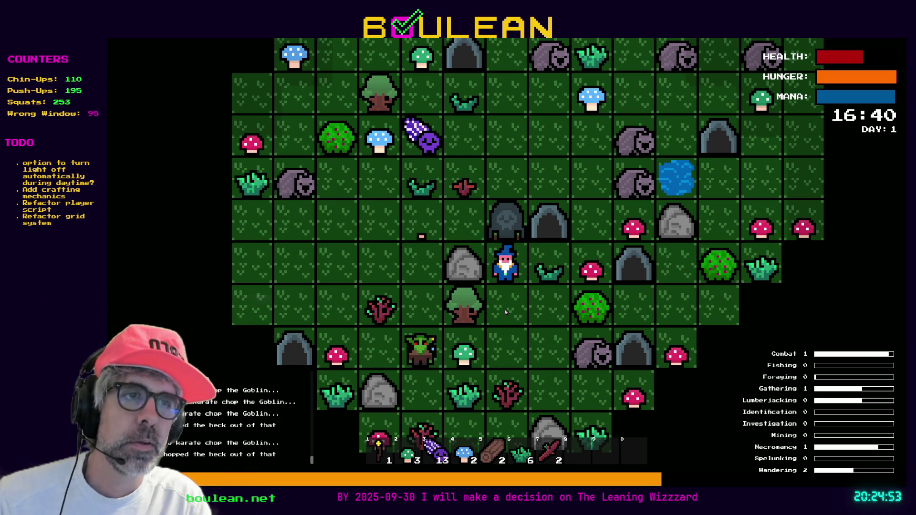
pyautogui.press('Down')
pyautogui.press('Left')
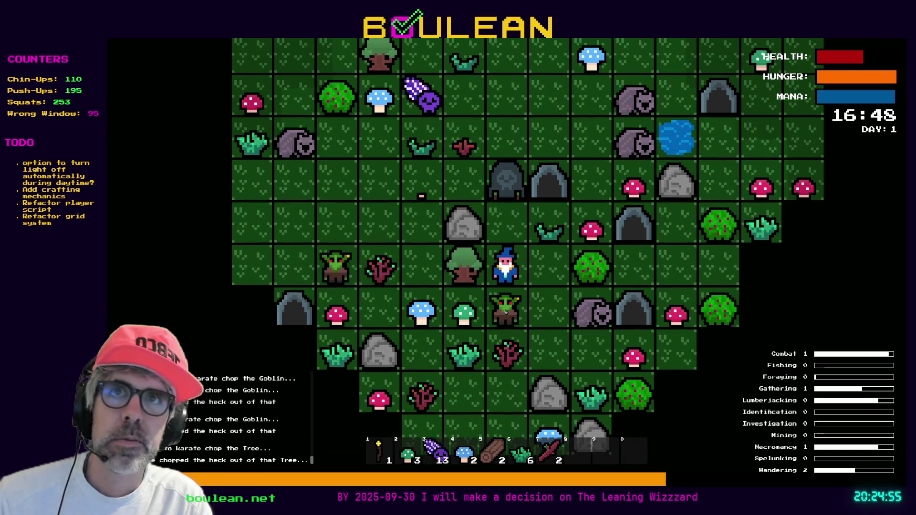
# Kill the goblin below, break the gravestone for a Soul, and chop the Sapling for a Stick.
pyautogui.press('Down')
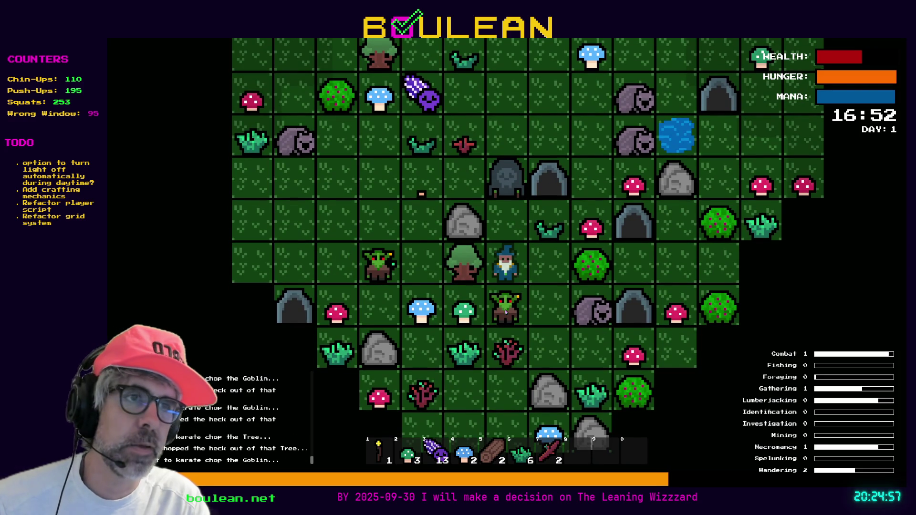
pyautogui.press('Down')
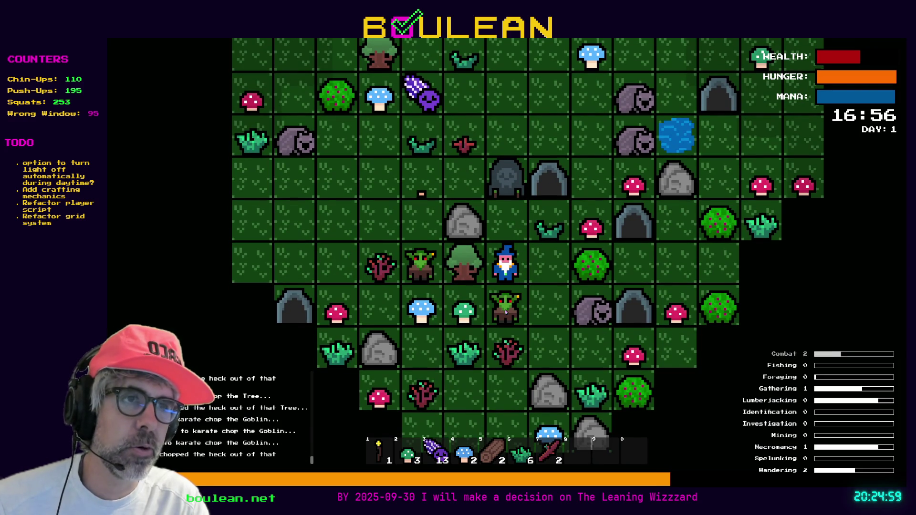
pyautogui.press('Down')
pyautogui.press('Down')
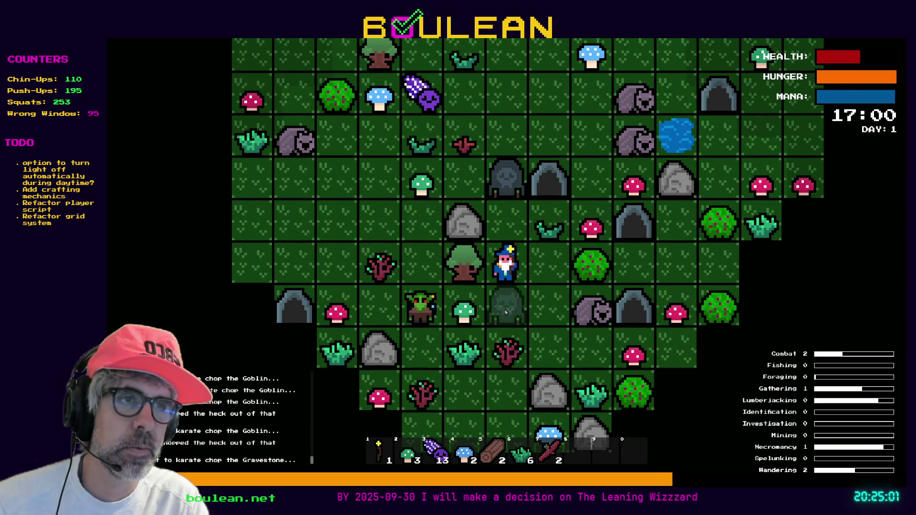
pyautogui.press('Down')
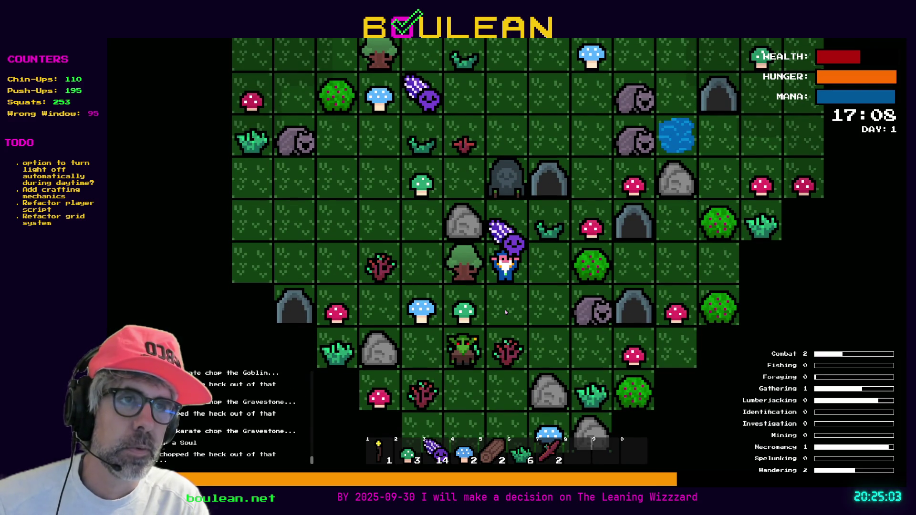
pyautogui.press('Down')
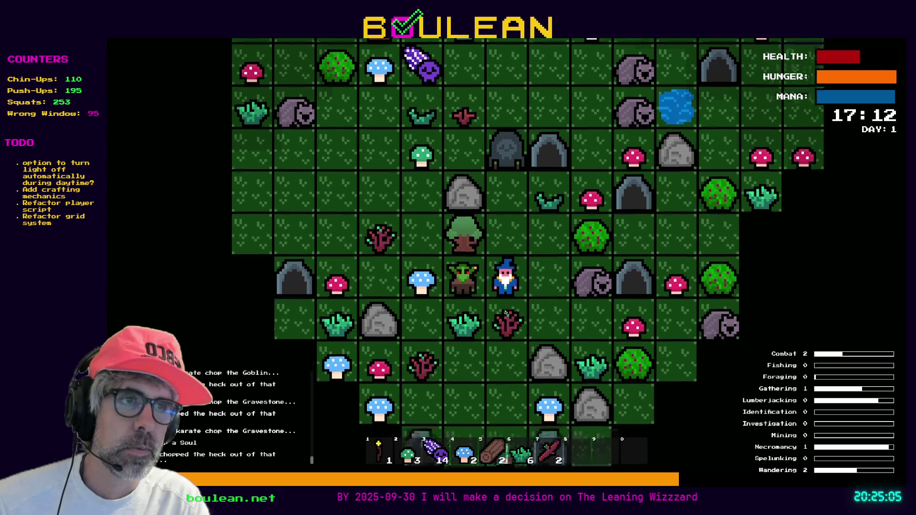
pyautogui.press('Down')
# Defeat the left goblin, break its gravestone for Souls, and chop Green and Blue Mushrooms.
pyautogui.press('Left')
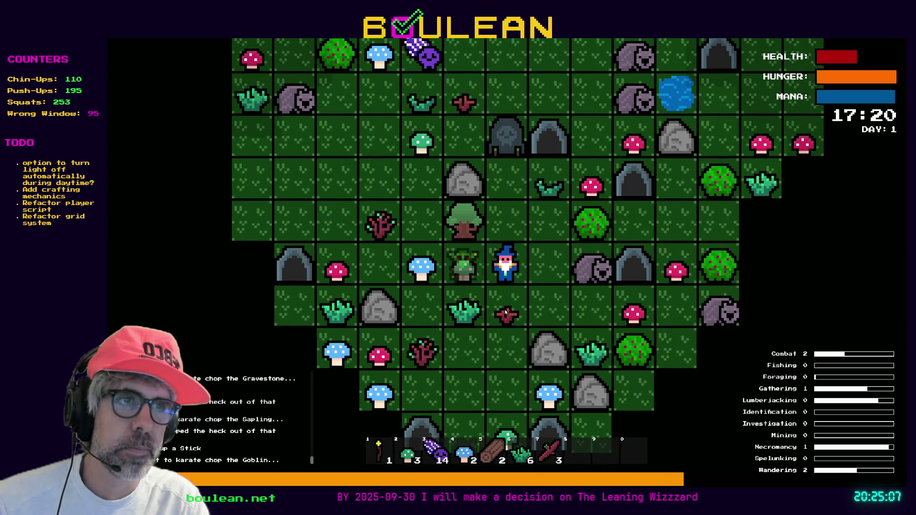
pyautogui.press('Left')
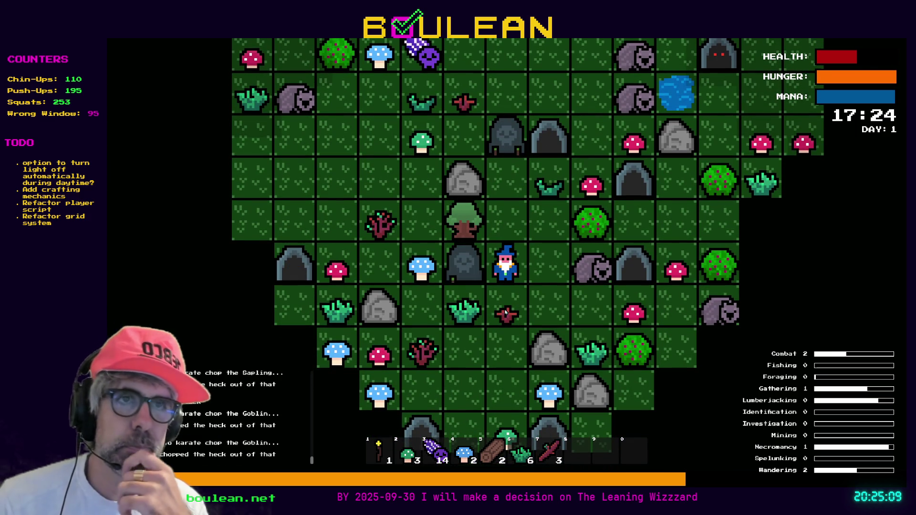
pyautogui.press('Left')
pyautogui.press('Left')
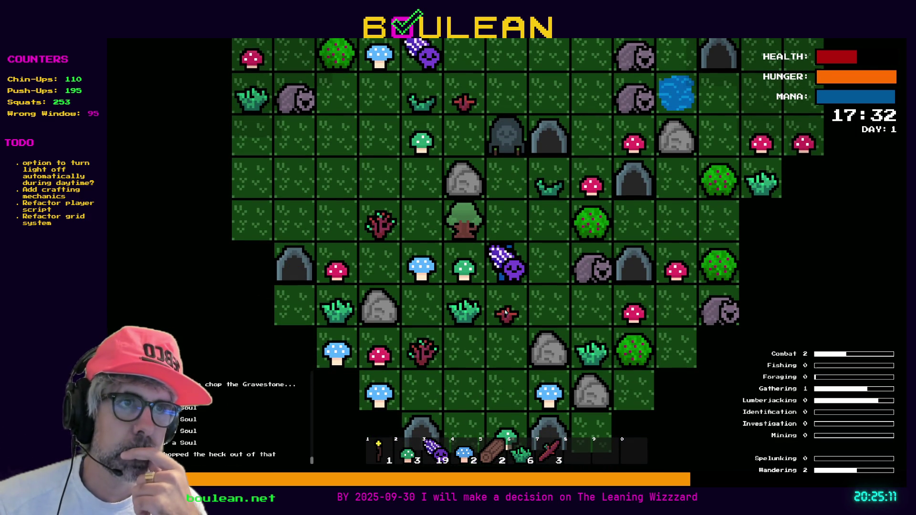
pyautogui.press('Left')
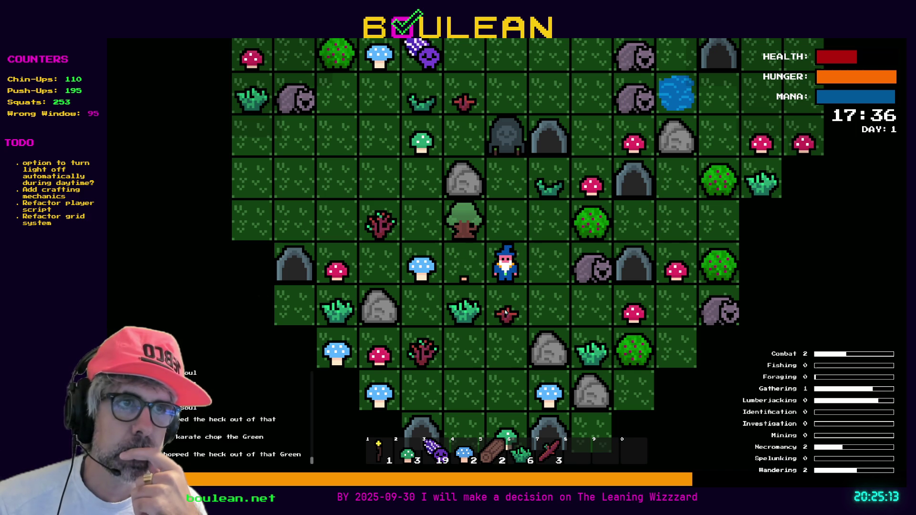
pyautogui.press('Left')
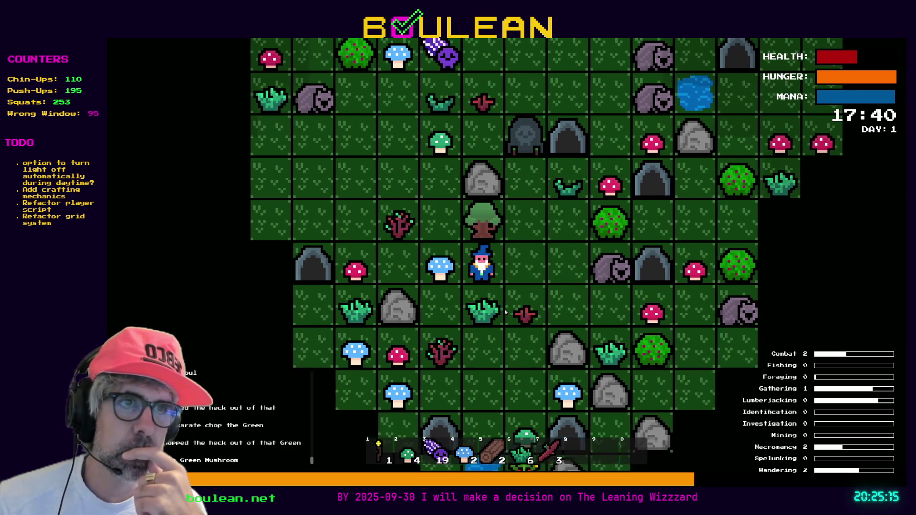
pyautogui.press('Left')
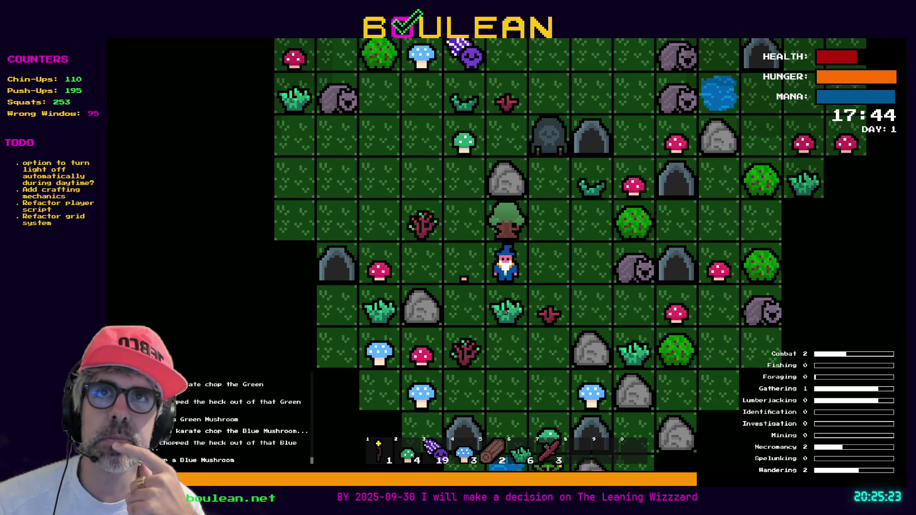
pyautogui.press('Left')
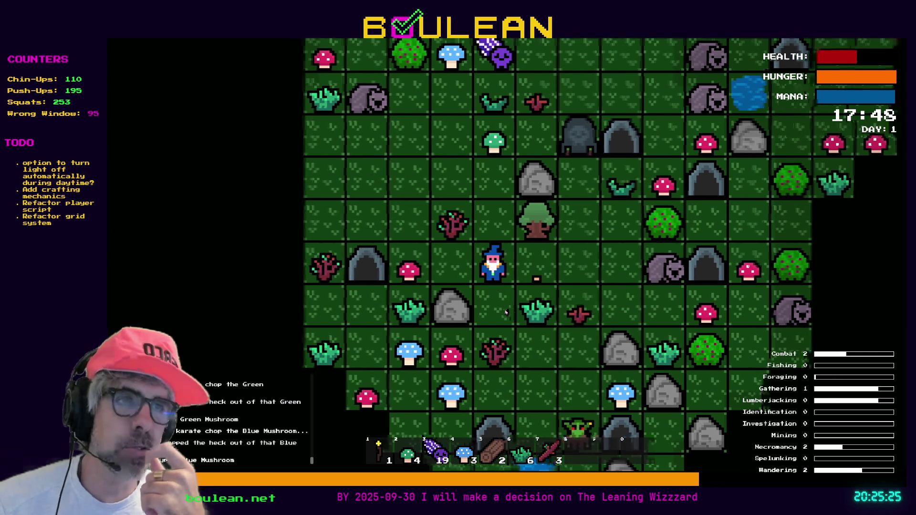
pyautogui.press('Down')
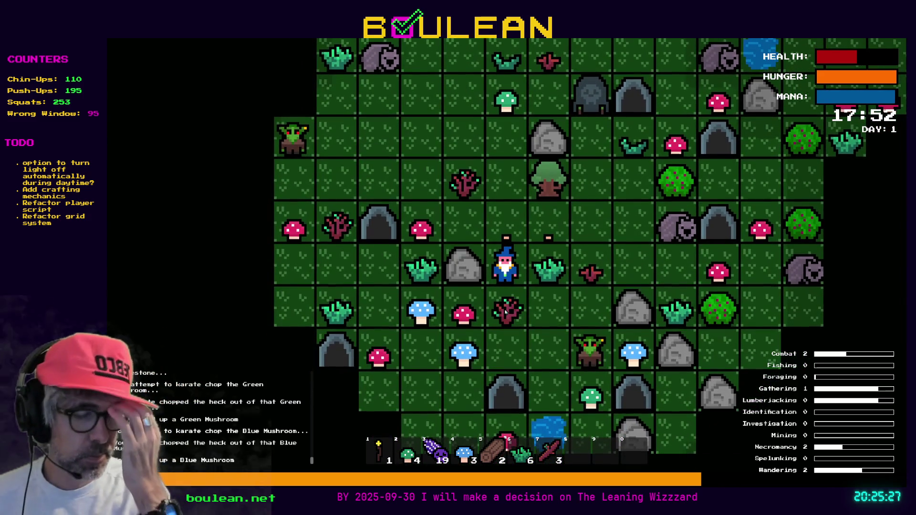
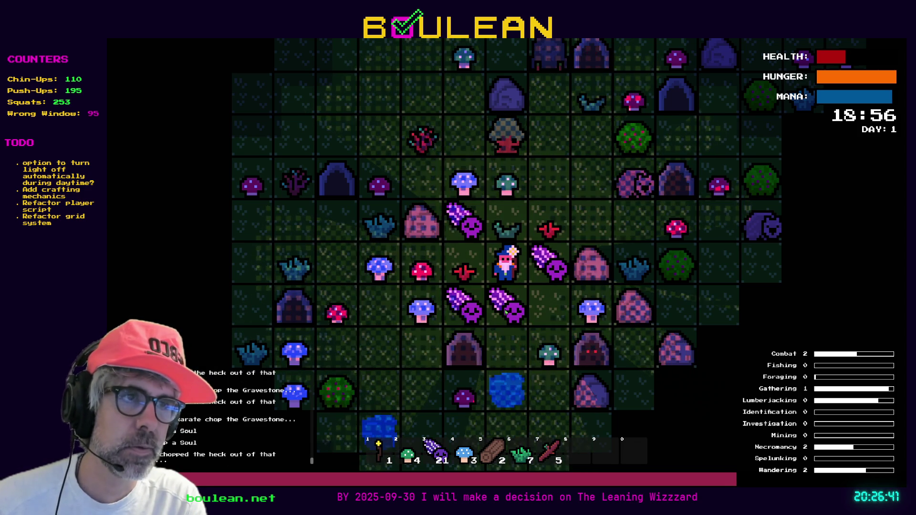
# Walk the wizard right, down and left to collect the nearby souls.
pyautogui.press('Right')
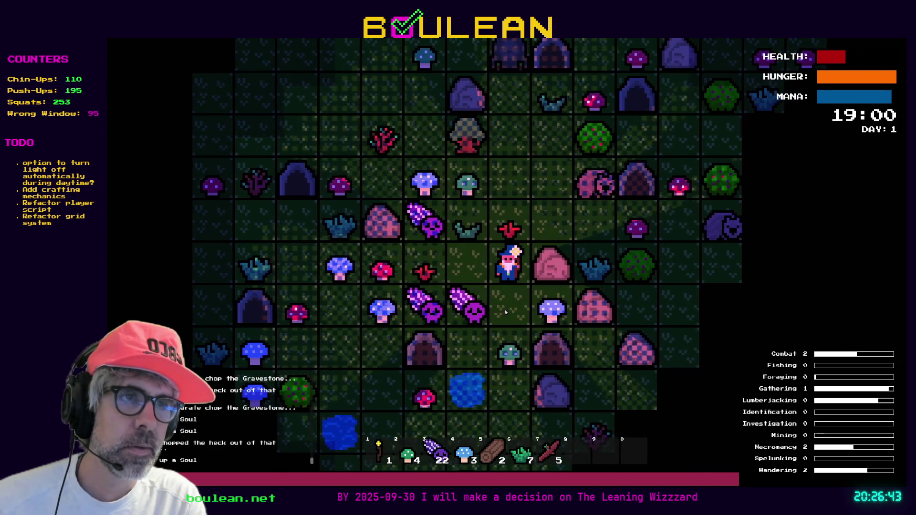
pyautogui.press('Down')
pyautogui.press('Left')
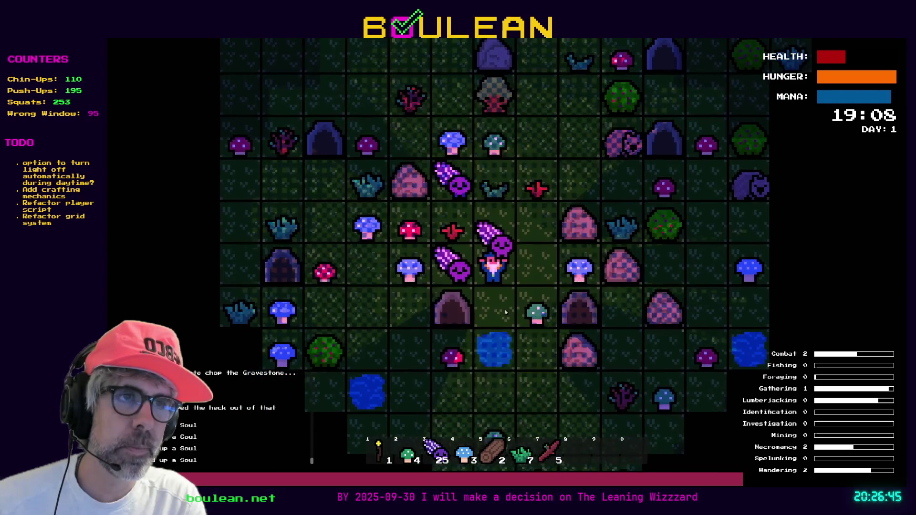
pyautogui.press('Left')
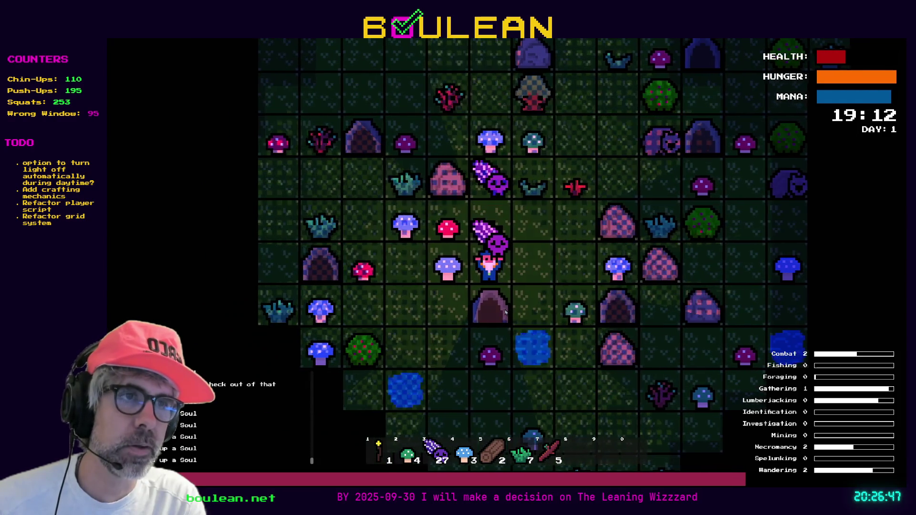
# Chop and collect the Blue and Red Mushrooms to the left and above.
pyautogui.press('Left')
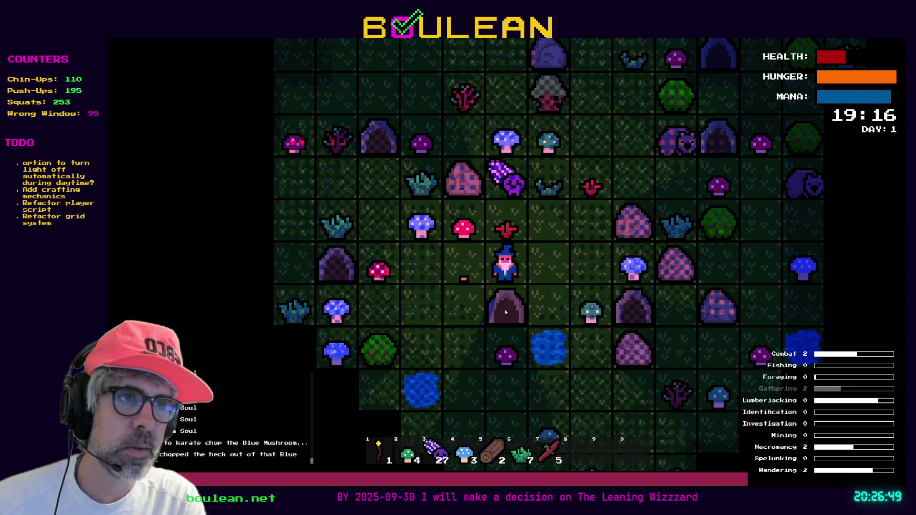
pyautogui.press('Left')
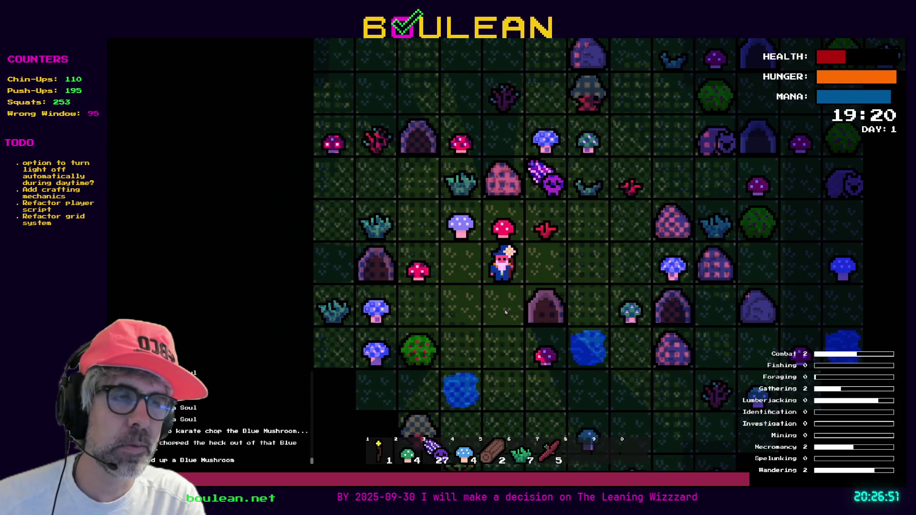
pyautogui.press('Up')
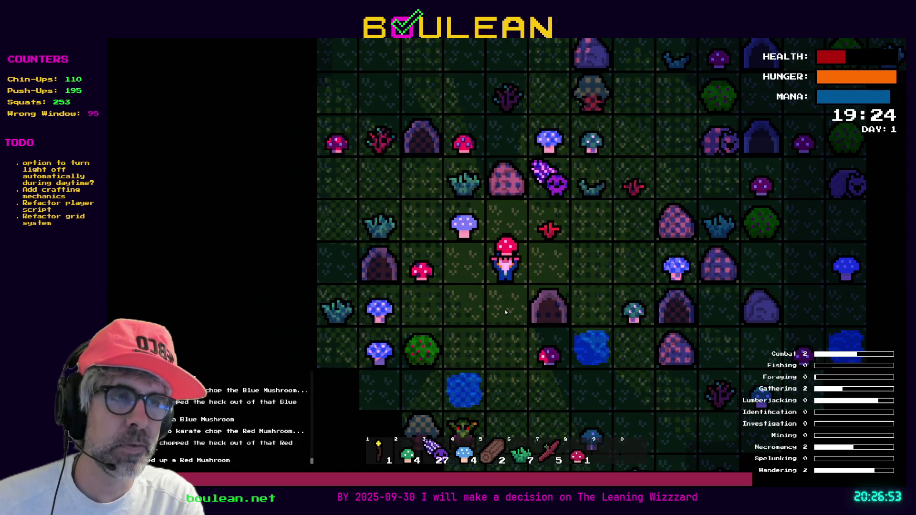
pyautogui.press('Left')
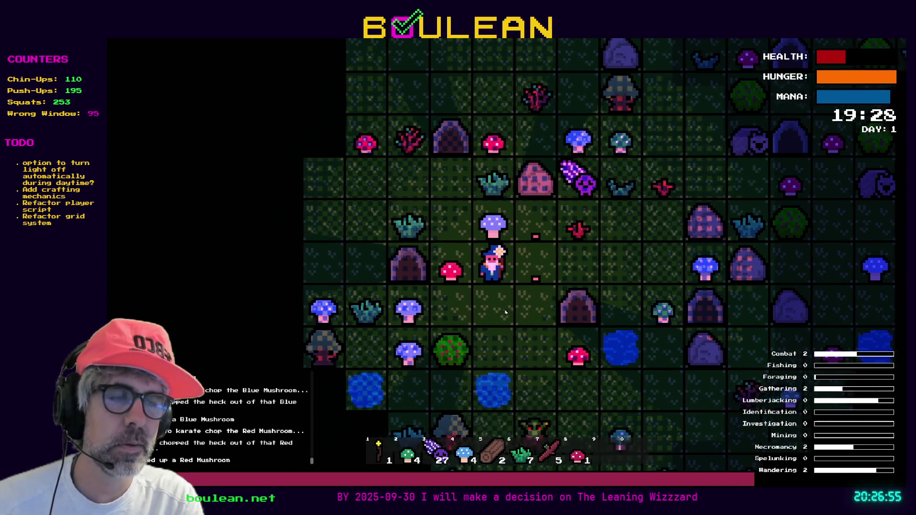
pyautogui.press('Up')
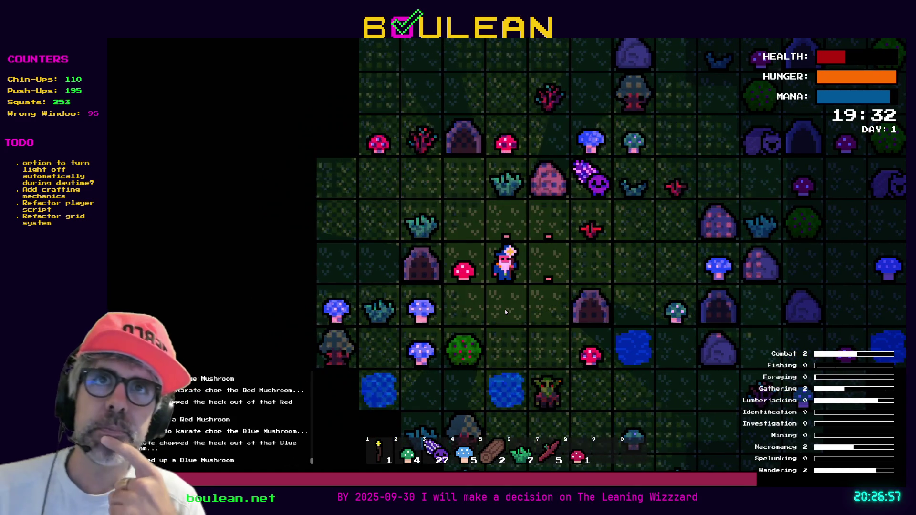
pyautogui.press('Left')
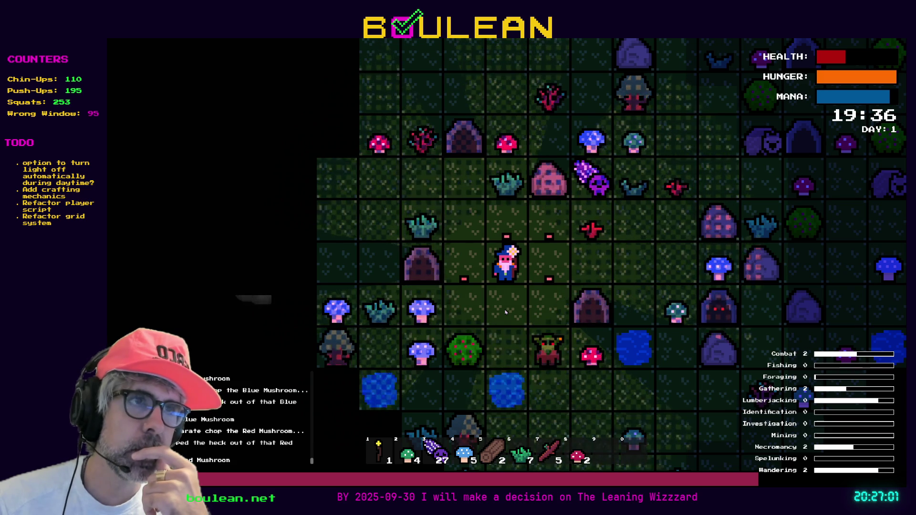
# Chop the Grass Tuft for cordage and attack the goblin.
pyautogui.press('Up')
pyautogui.press('Up')
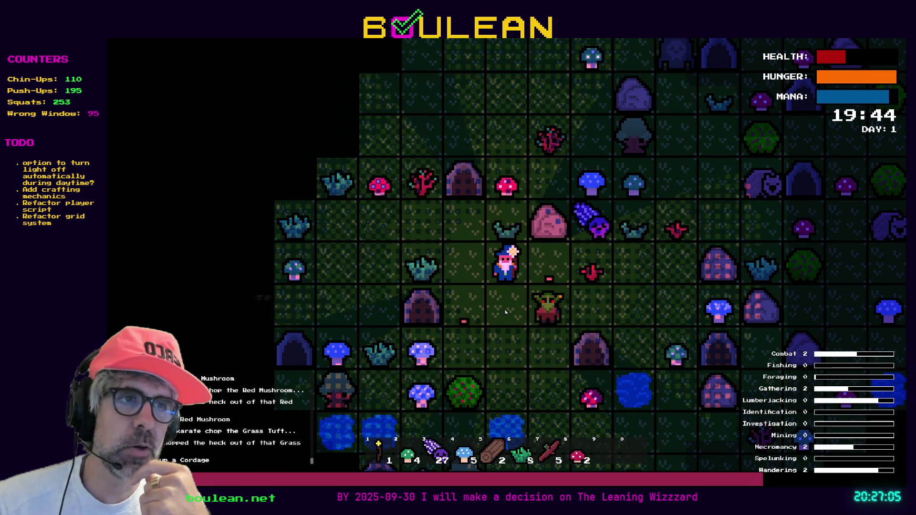
pyautogui.press('Left')
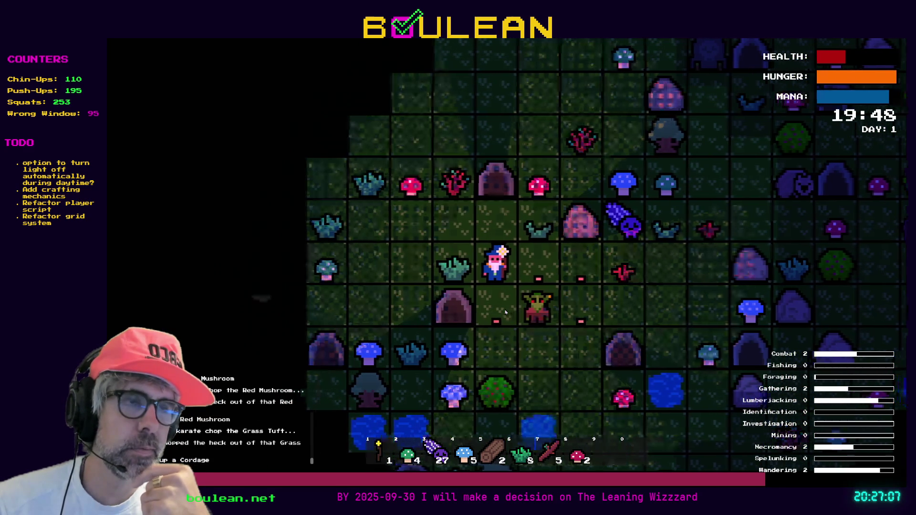
pyautogui.press('Left')
pyautogui.press('Left')
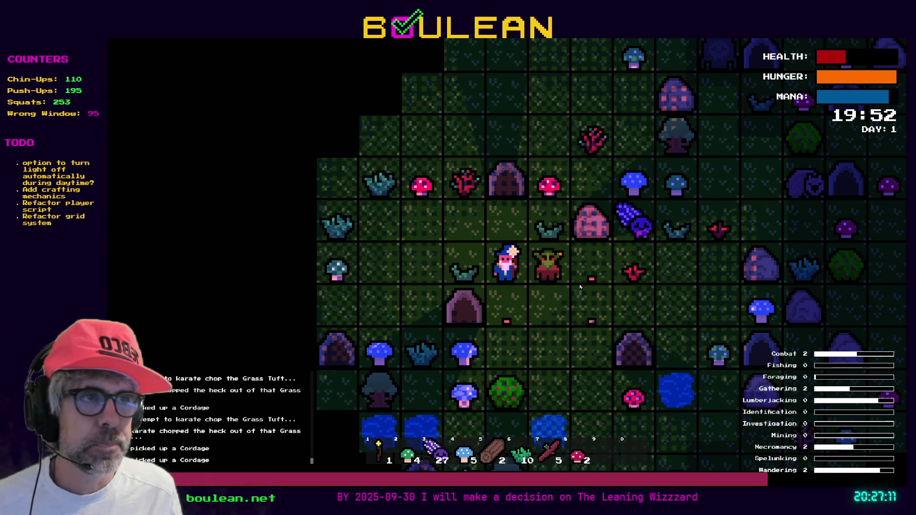
pyautogui.press('Right')
pyautogui.press('Right')
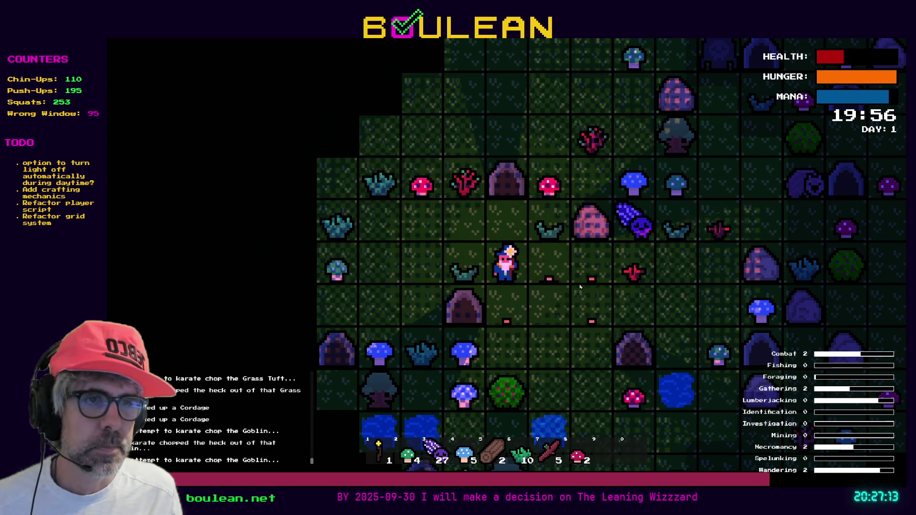
# Break the Gravestone, collect its souls, and head down toward the berry bush.
pyautogui.press('Right')
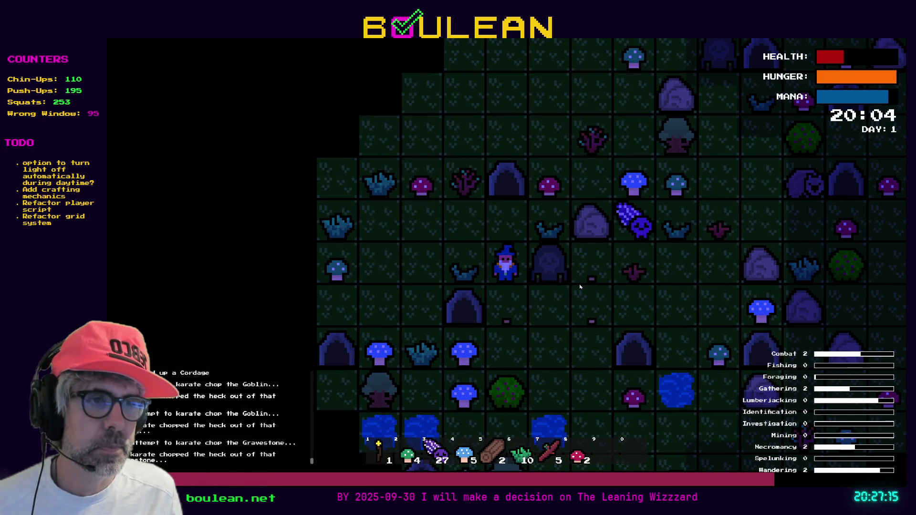
pyautogui.press('Right')
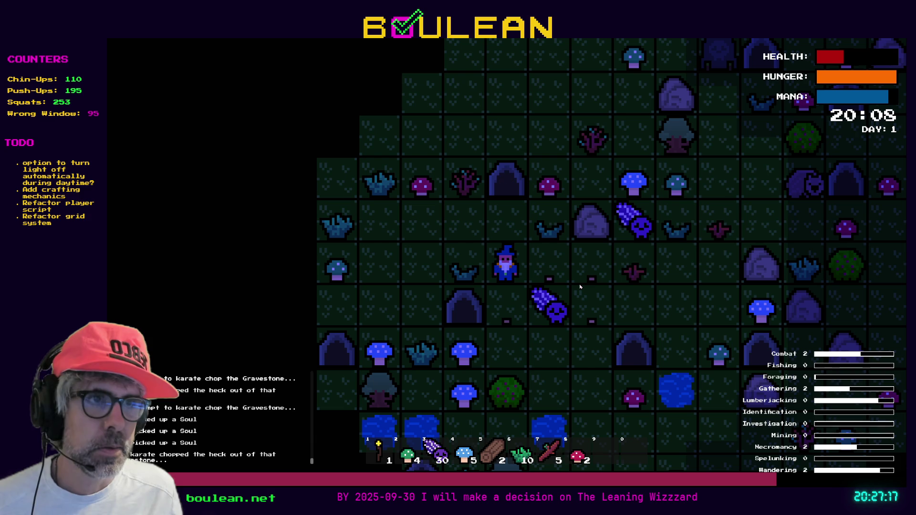
pyautogui.press('Down')
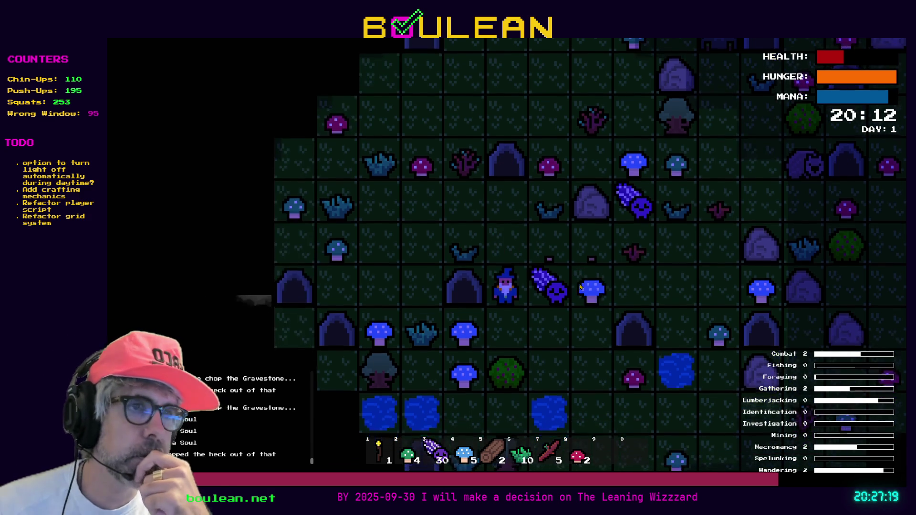
pyautogui.press('Right')
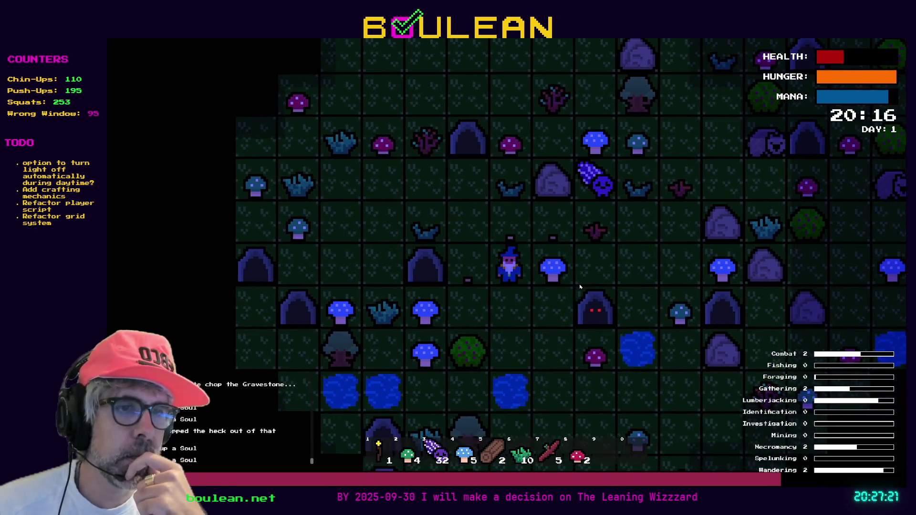
pyautogui.press('Down')
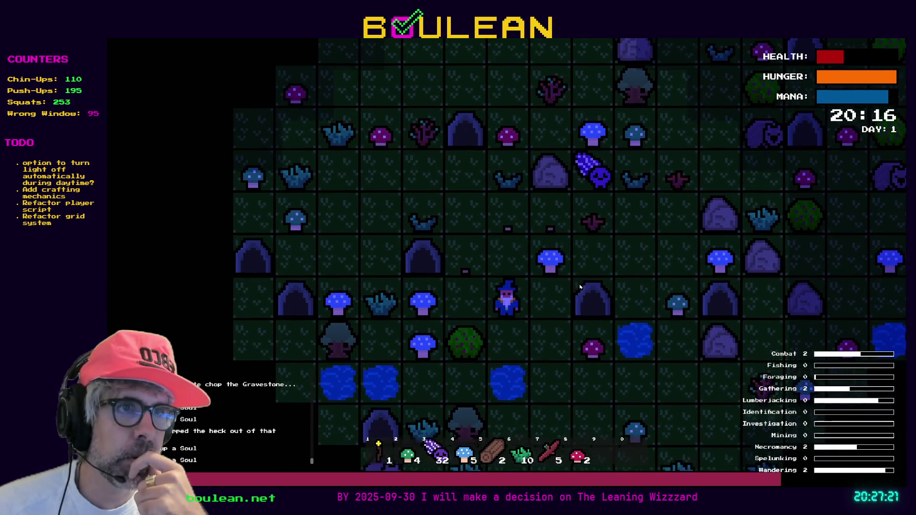
pyautogui.press('Down')
# Chop the Berry Bush, pick up the red mushrooms, and stand beside the water.
pyautogui.press('Left')
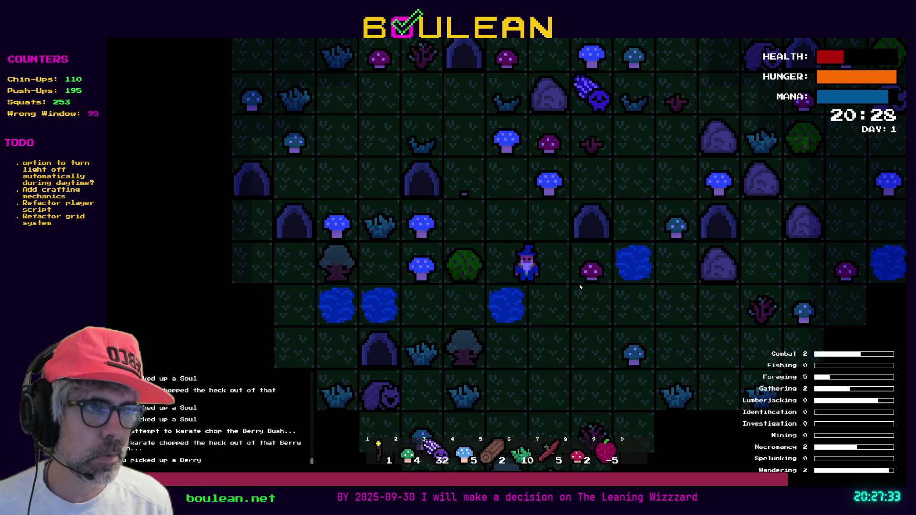
pyautogui.press('Right')
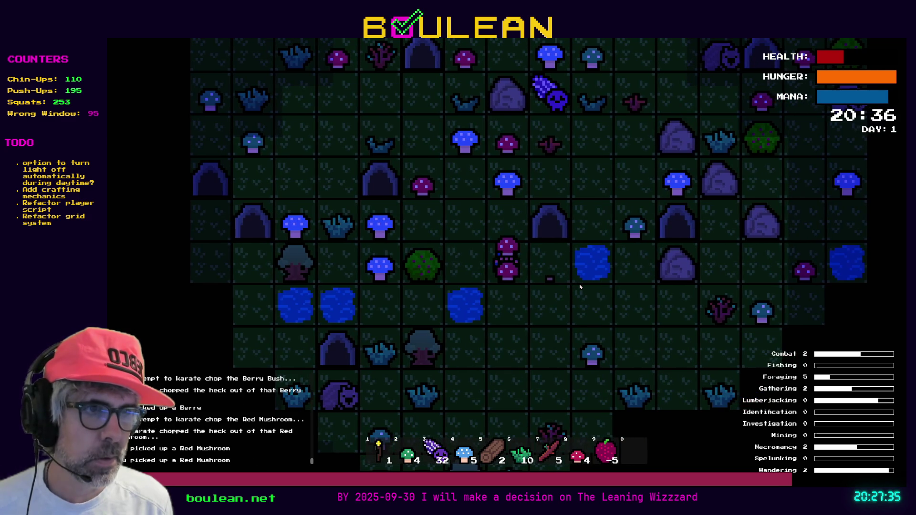
pyautogui.press('space')
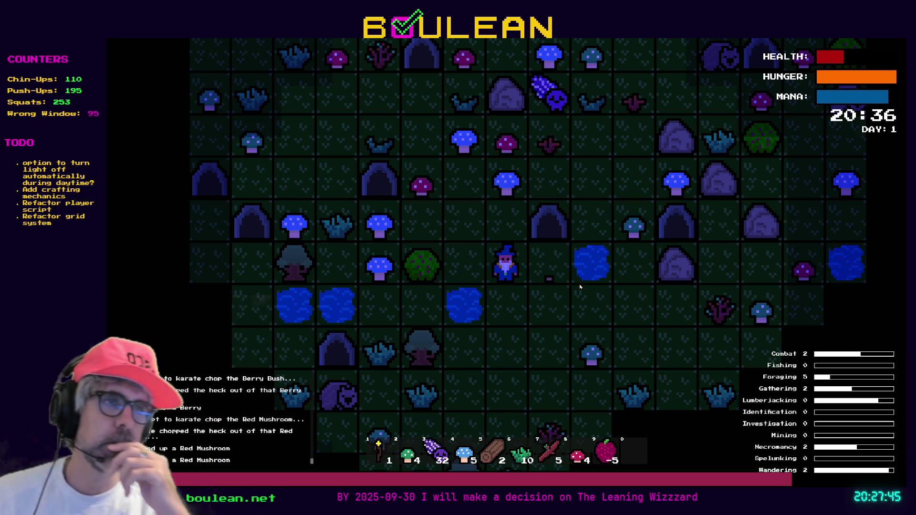
pyautogui.press('Right')
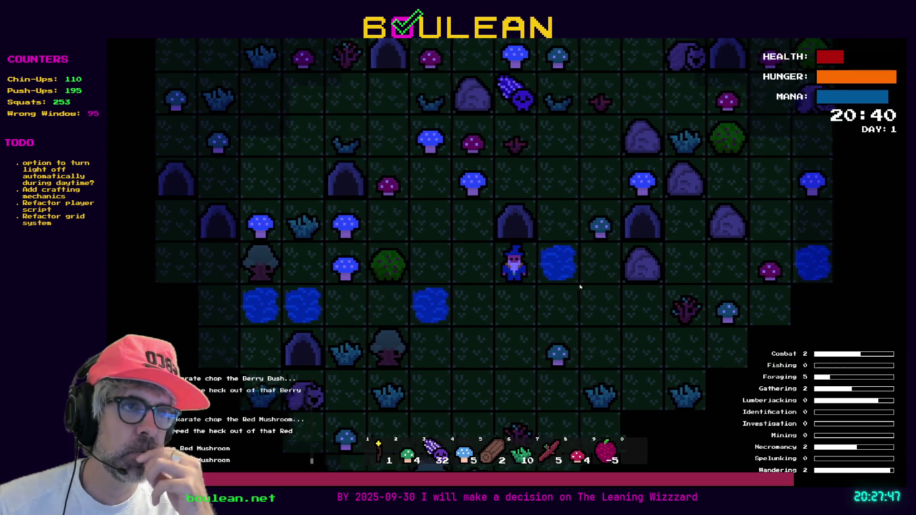
# Fish the adjacent water repeatedly until reaching five fish.
pyautogui.press('Right')
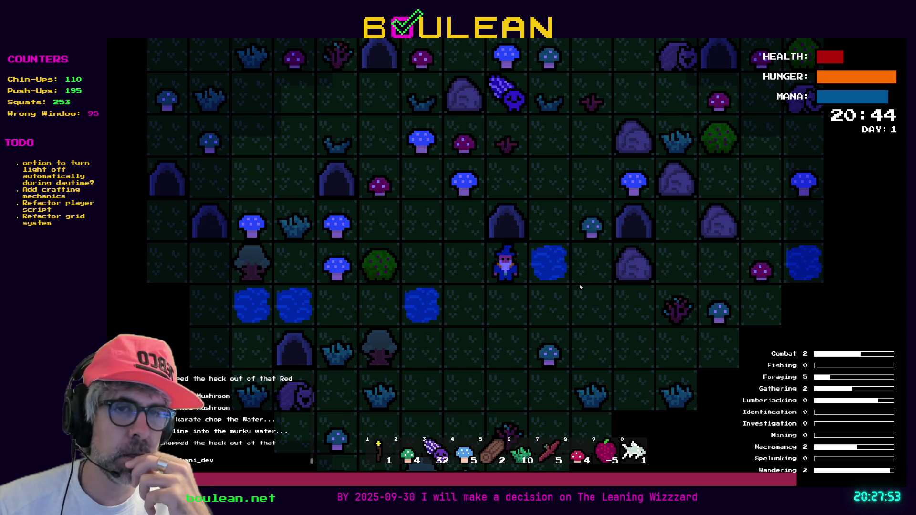
pyautogui.press('Right')
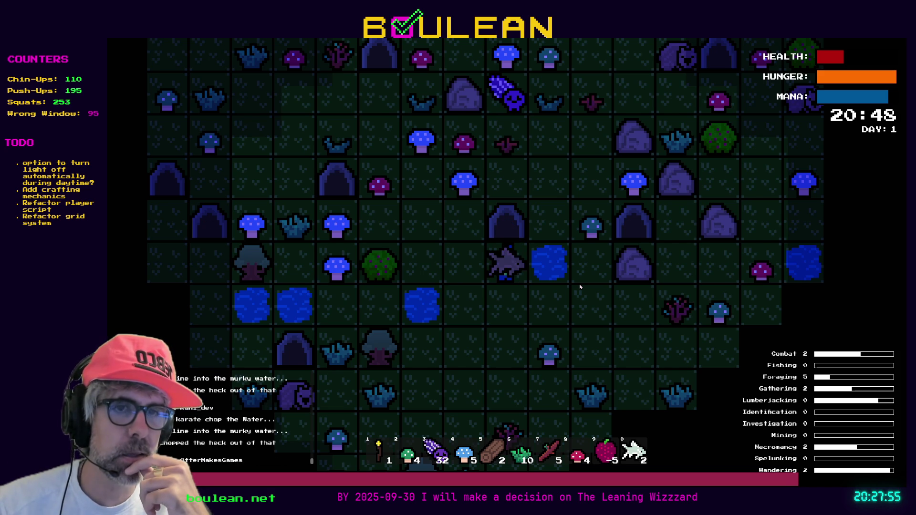
pyautogui.press('Right')
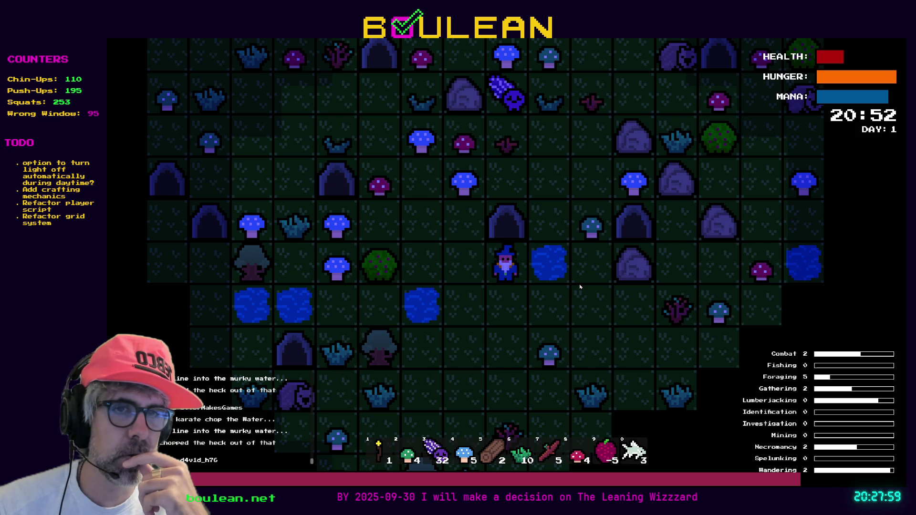
pyautogui.press('Right')
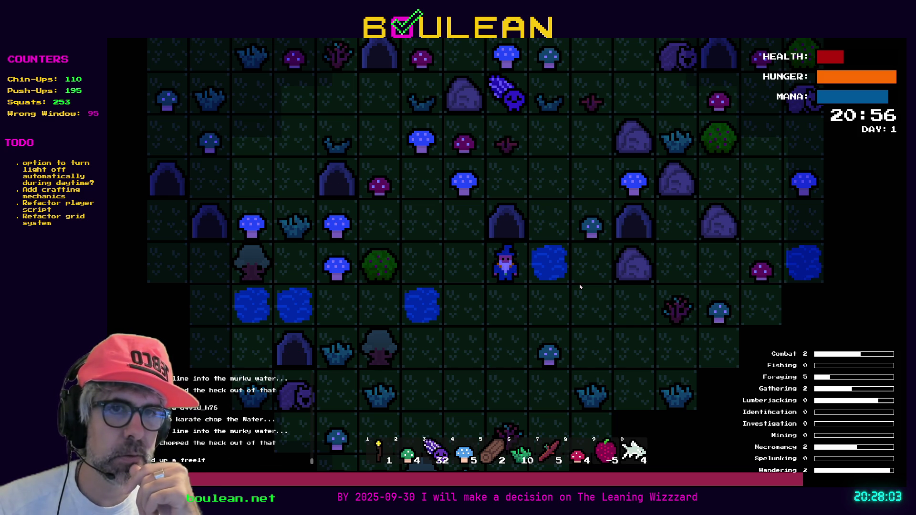
pyautogui.press('Right')
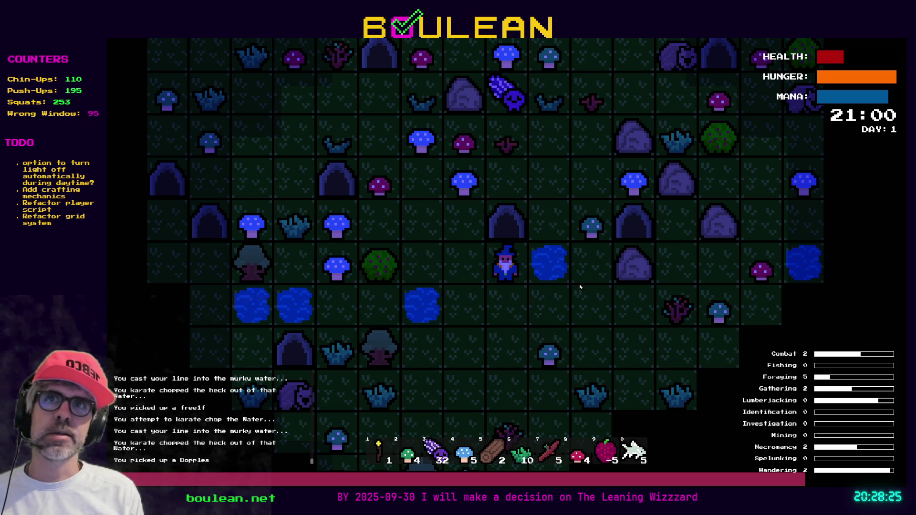
# Chop and collect the Green Mushroom above and the Blue Mushroom to the right.
pyautogui.press('Right')
pyautogui.press('Right')
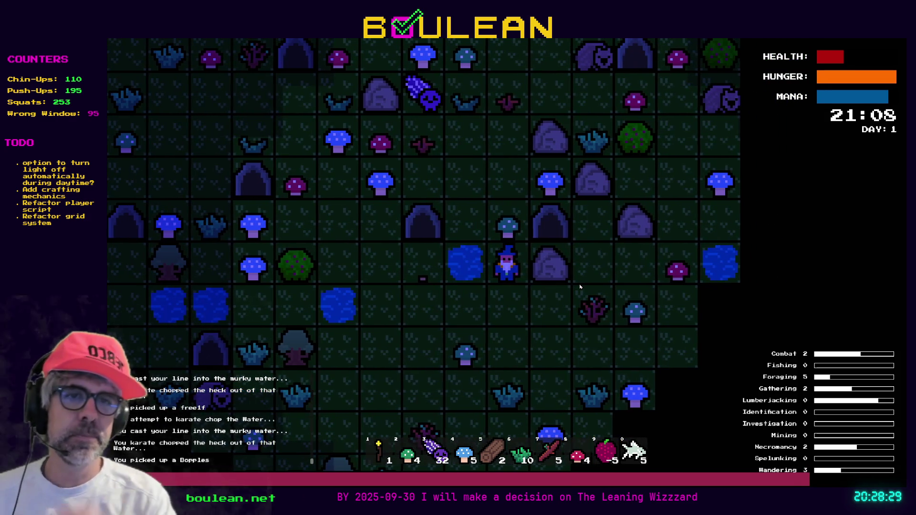
pyautogui.press('Up')
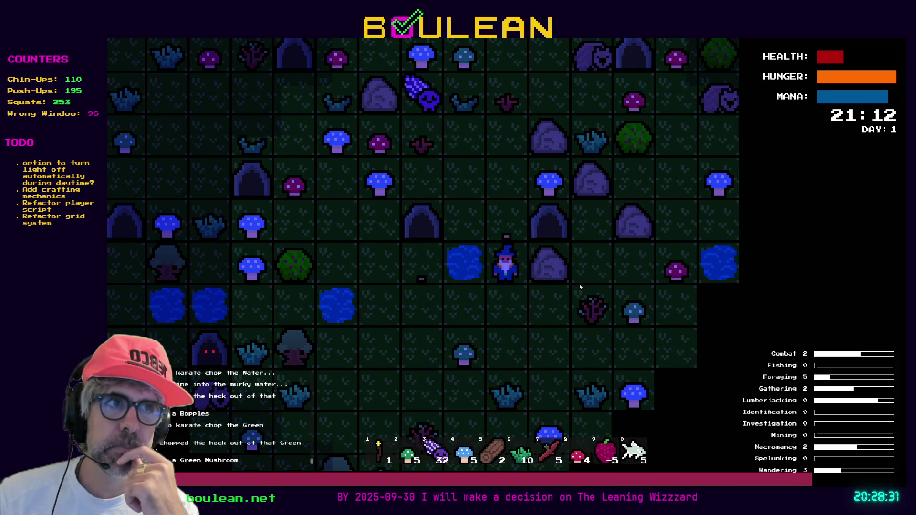
pyautogui.press('Up')
pyautogui.press('Up')
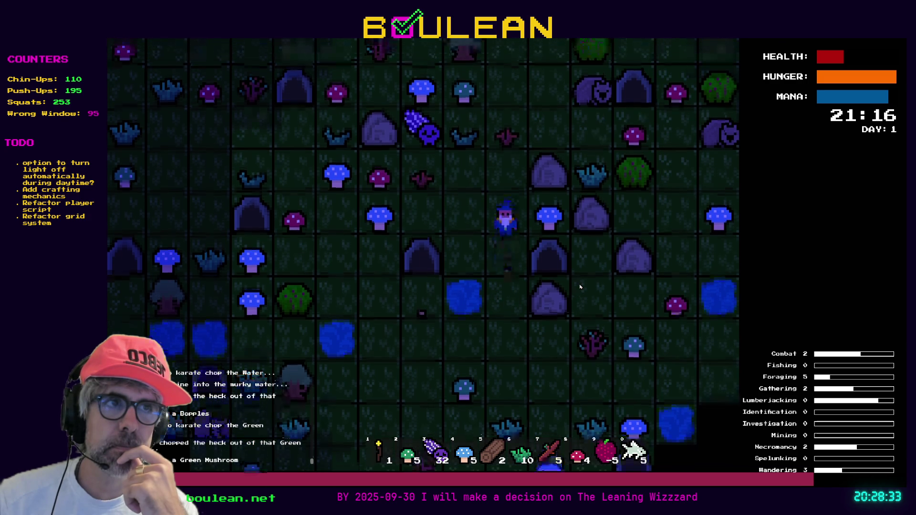
pyautogui.press('Right')
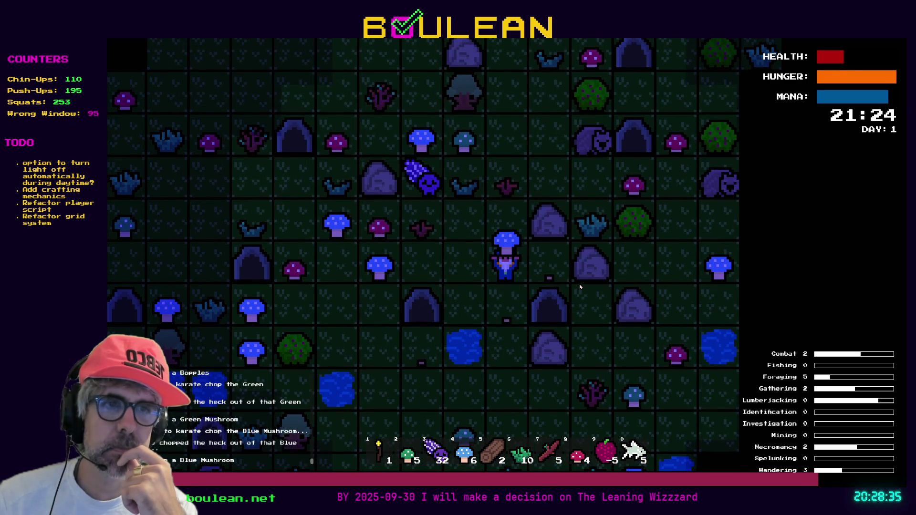
# Collect a red mushroom, a blue mushroom and another red mushroom to the left.
pyautogui.press('Left')
pyautogui.press('Left')
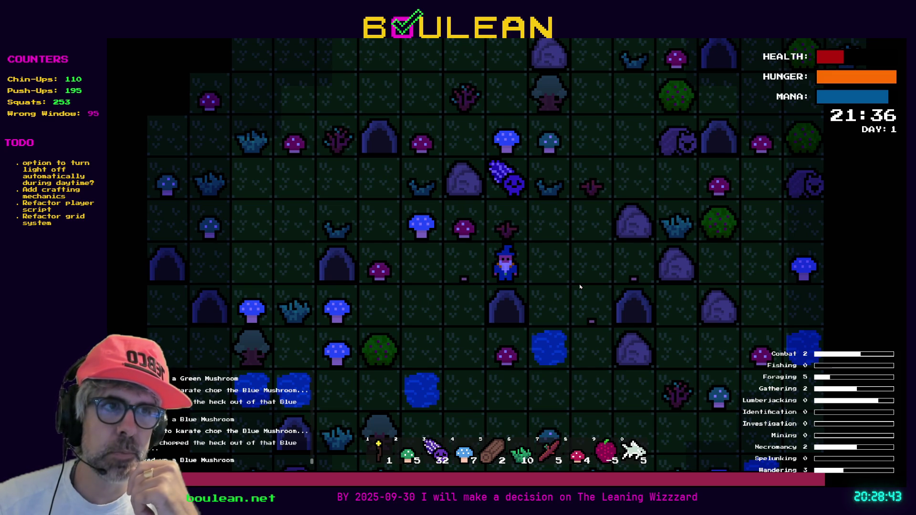
pyautogui.press('Left')
pyautogui.press('Left')
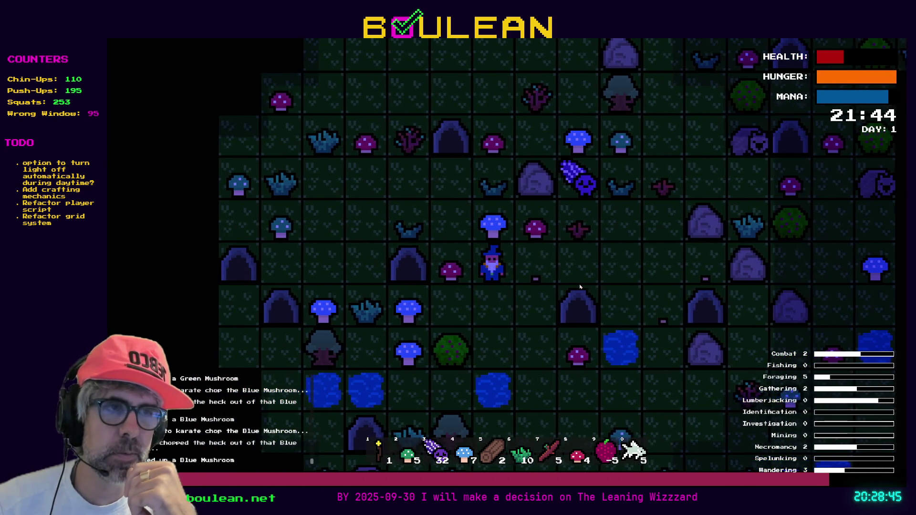
pyautogui.press('Left')
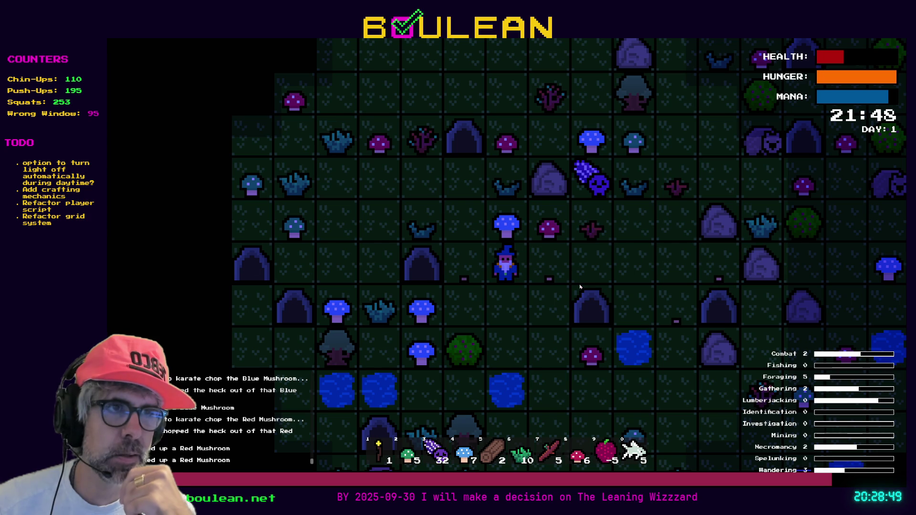
pyautogui.press('Up')
pyautogui.press('Right')
pyautogui.press('Up')
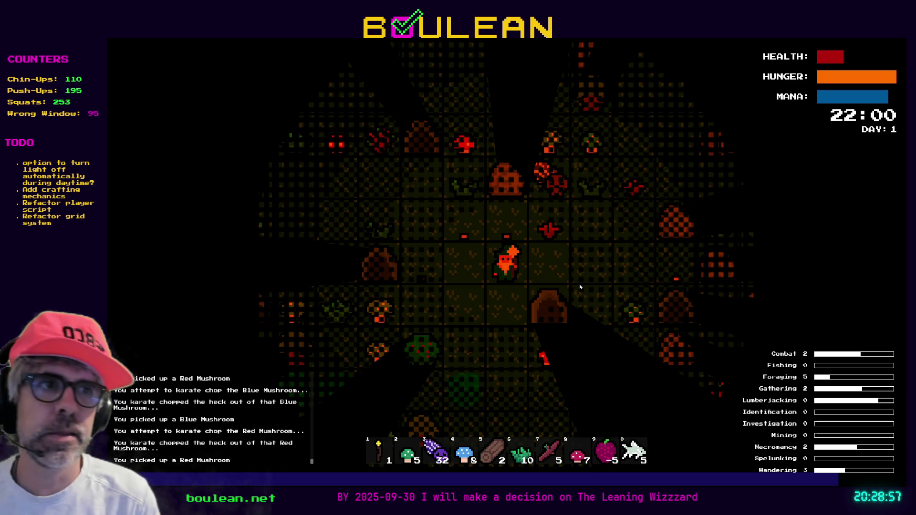
# Collect a red mushroom and a Green Mushroom, and chop the Sapling for a Stick.
pyautogui.press('Down')
pyautogui.press('Down')
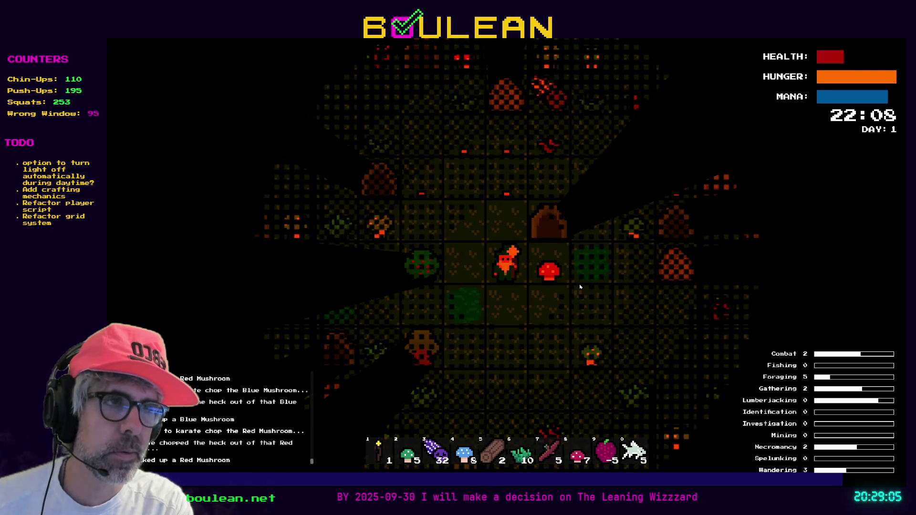
pyautogui.press('Right')
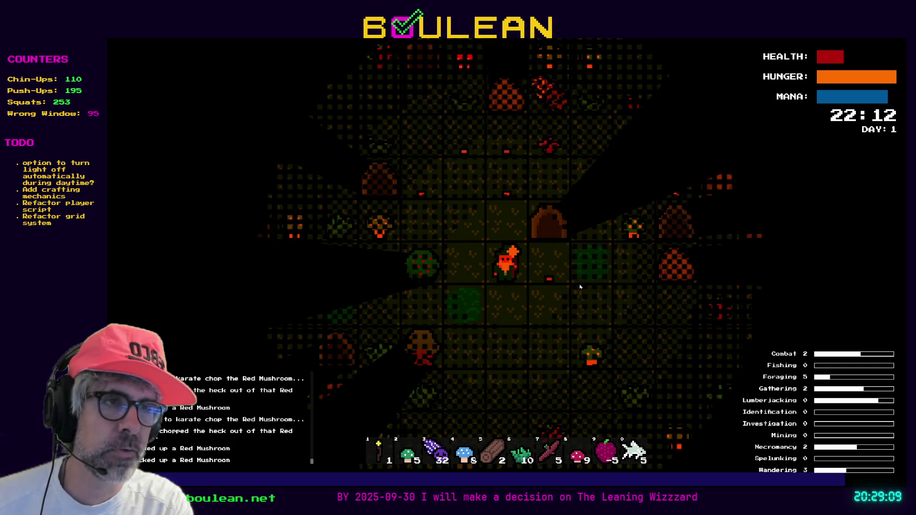
pyautogui.press('Down')
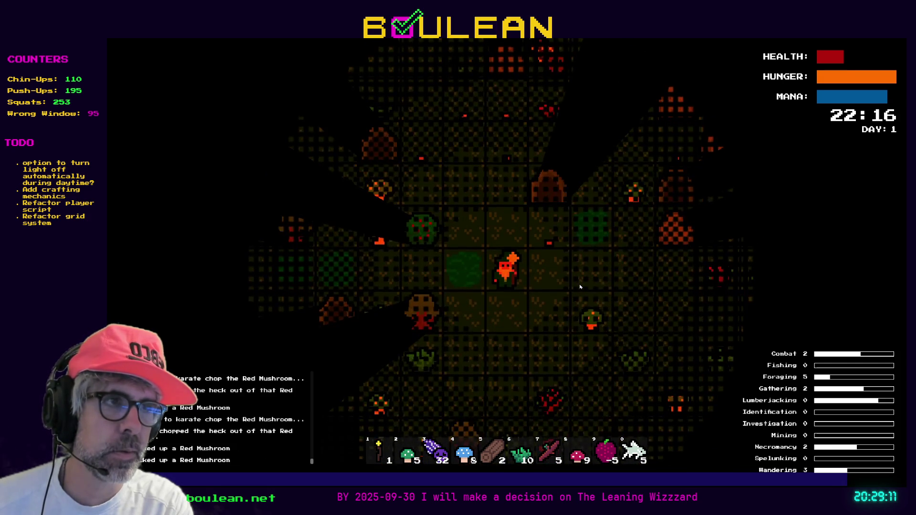
pyautogui.press('Right')
pyautogui.press('Right')
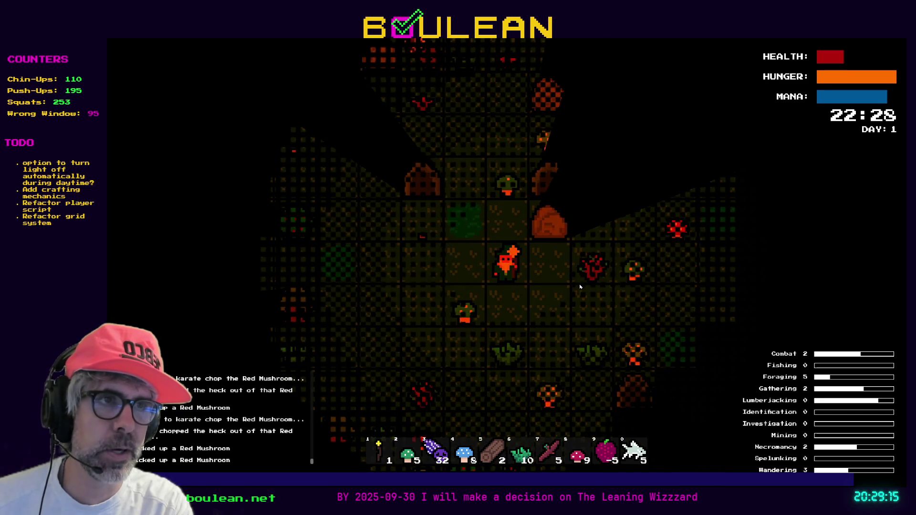
pyautogui.press('Up')
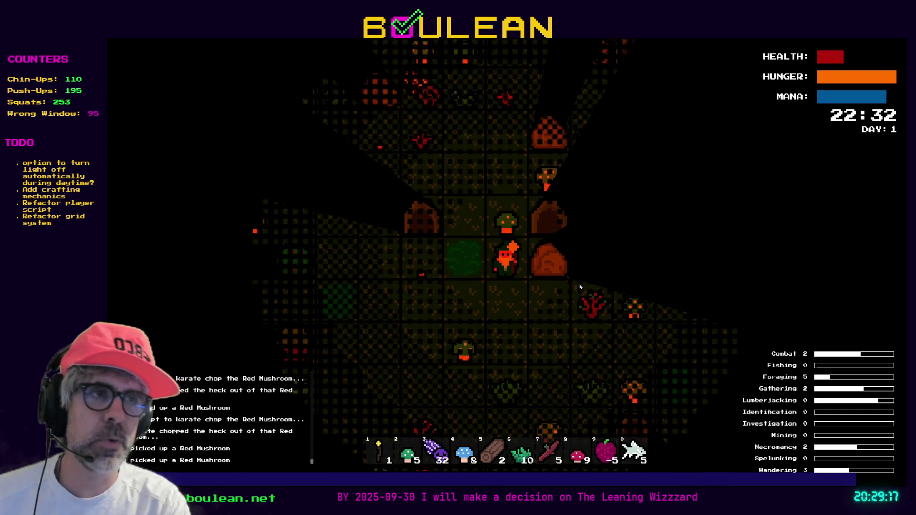
pyautogui.press('Up')
pyautogui.press('Down')
# Move right, wait a turn, and attack the Goblin beside the wizard.
pyautogui.press('Right')
pyautogui.press('Right')
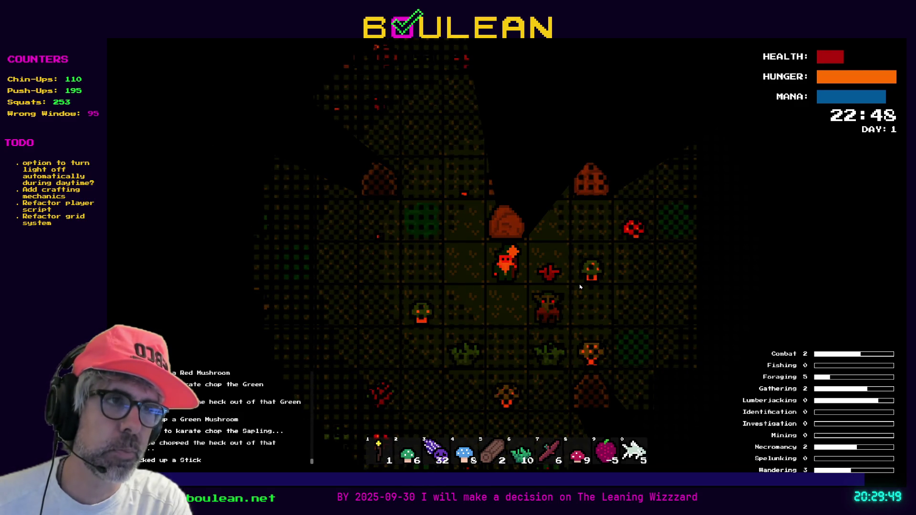
pyautogui.press('Right')
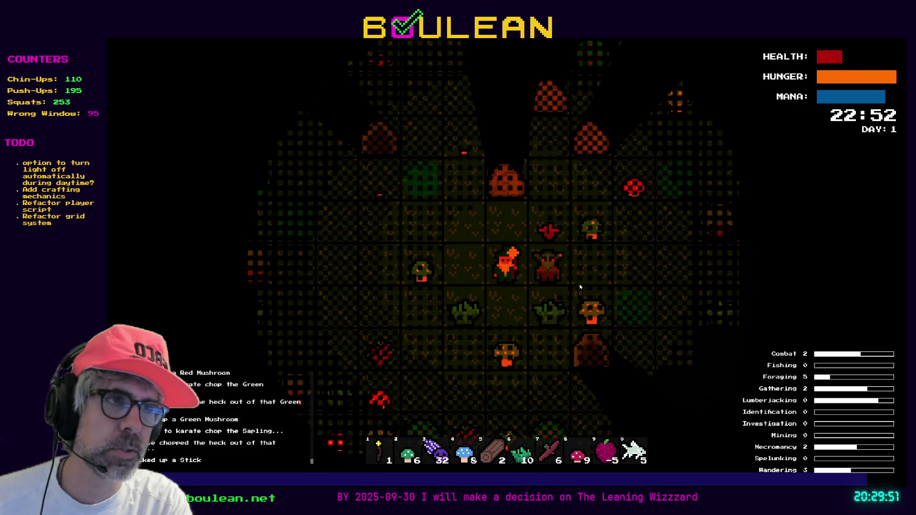
pyautogui.press('Right')
pyautogui.press('Right')
# Smash the neighbouring gravestone twice for souls, then chop the green mushroom above.
pyautogui.press('Right')
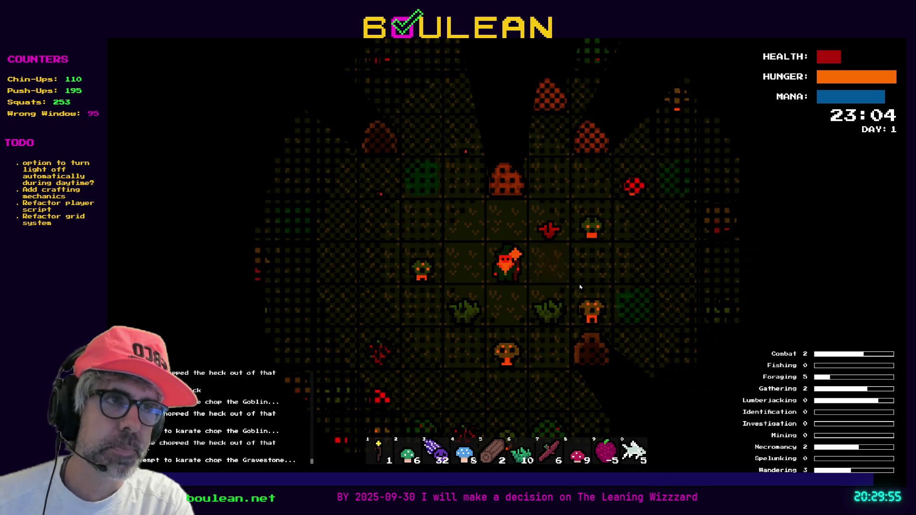
pyautogui.press('Right')
pyautogui.press('Right')
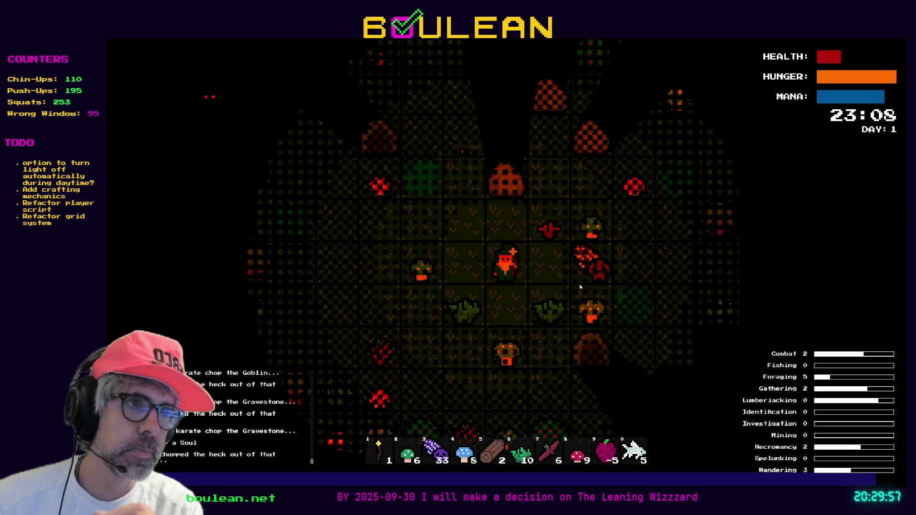
pyautogui.press('Right')
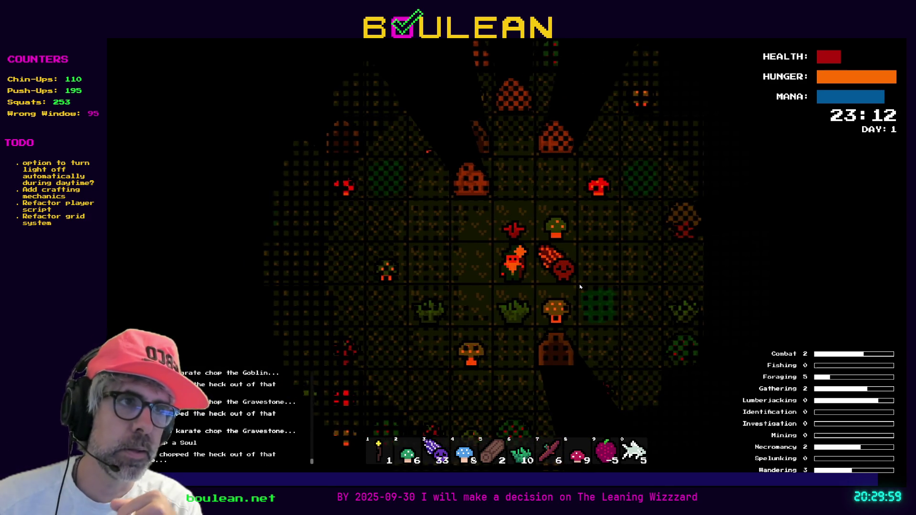
pyautogui.press('Right')
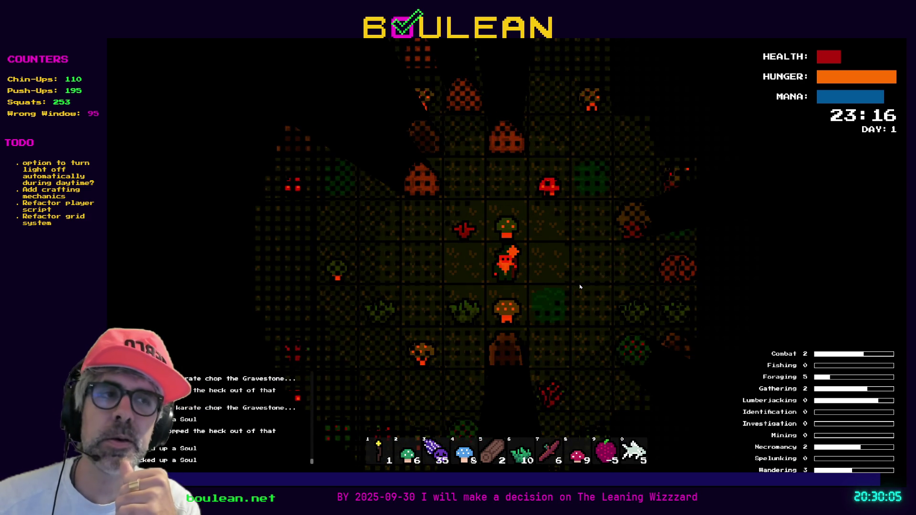
pyautogui.press('Up')
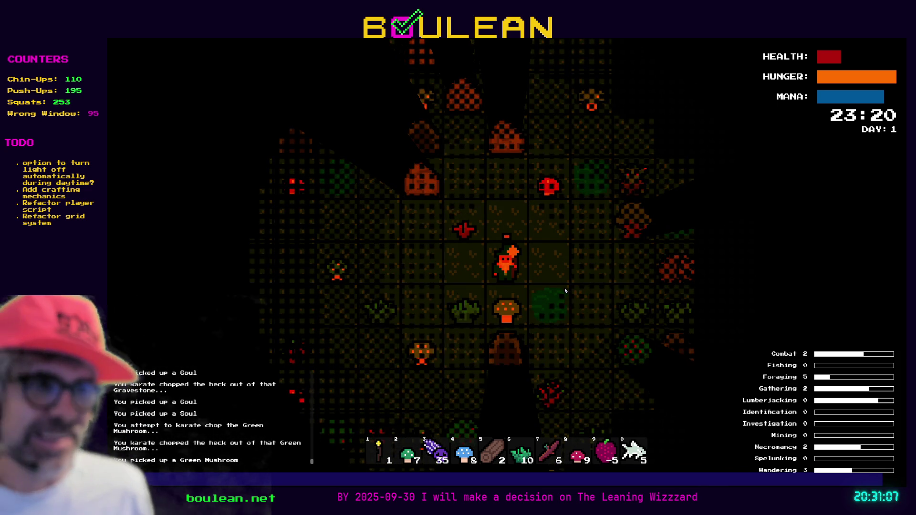
# Chop the blue mushroom below, then fish the murky water for a Goldfish.
pyautogui.press('Down')
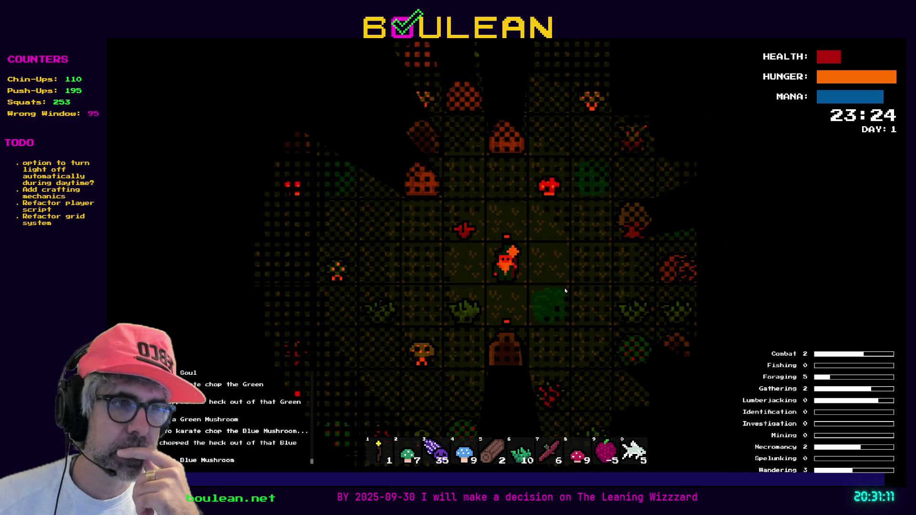
pyautogui.press('Right')
pyautogui.press('Down')
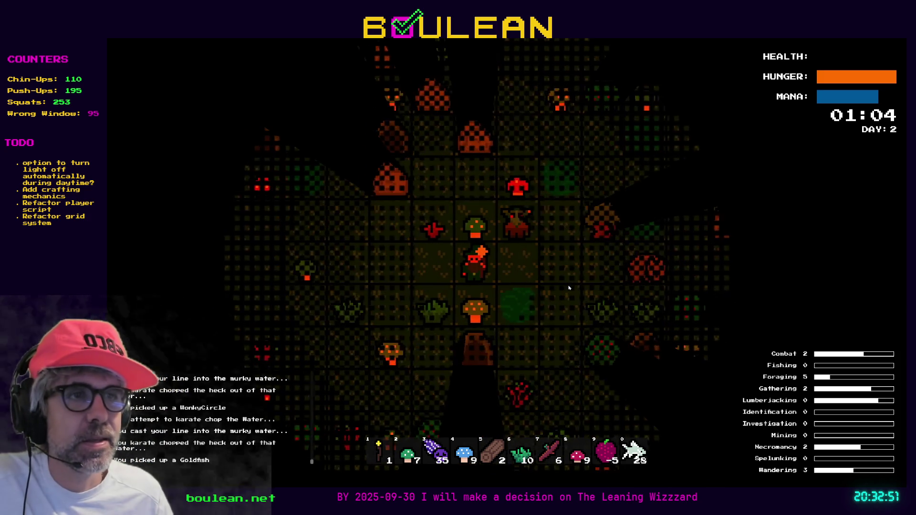
# Attack the goblin, collect the blue mushroom below, and chop the gravestone.
pyautogui.press('Right')
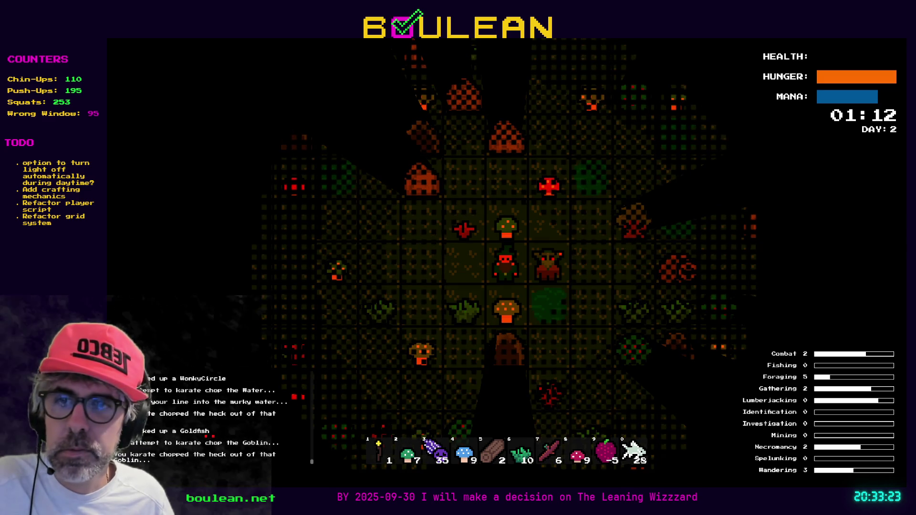
pyautogui.click(505, 295)
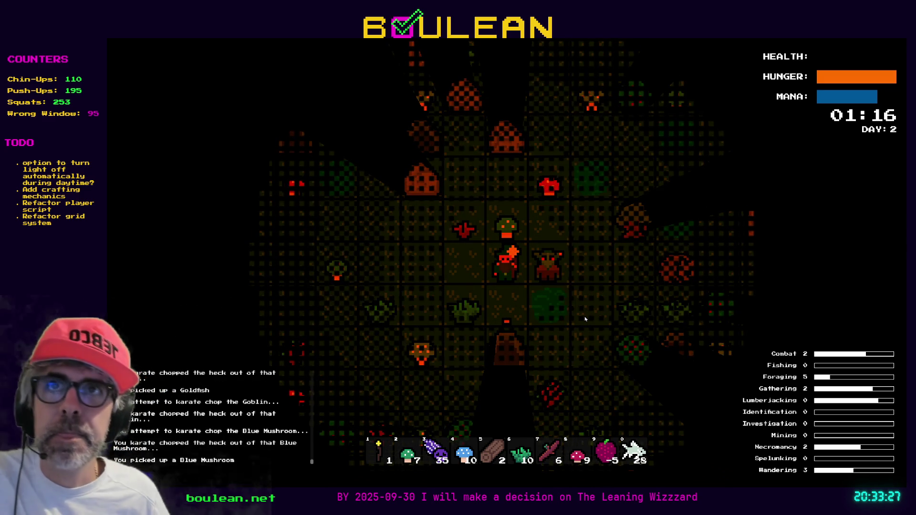
pyautogui.press('Right')
pyautogui.press('Down')
pyautogui.press('Down')
pyautogui.press('Right')
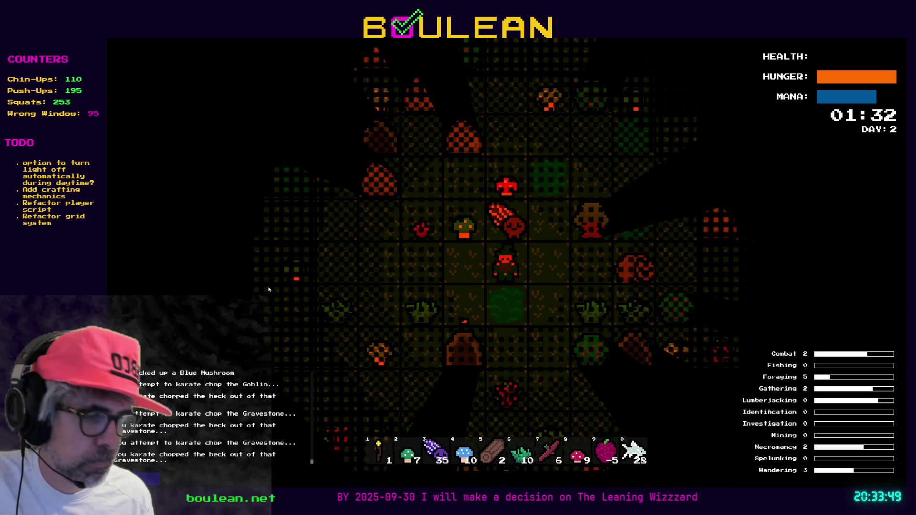
# Use the debug panel to advance the clock 2 hours three times, a full day, then 8 hours.
pyautogui.moveTo(267, 283)
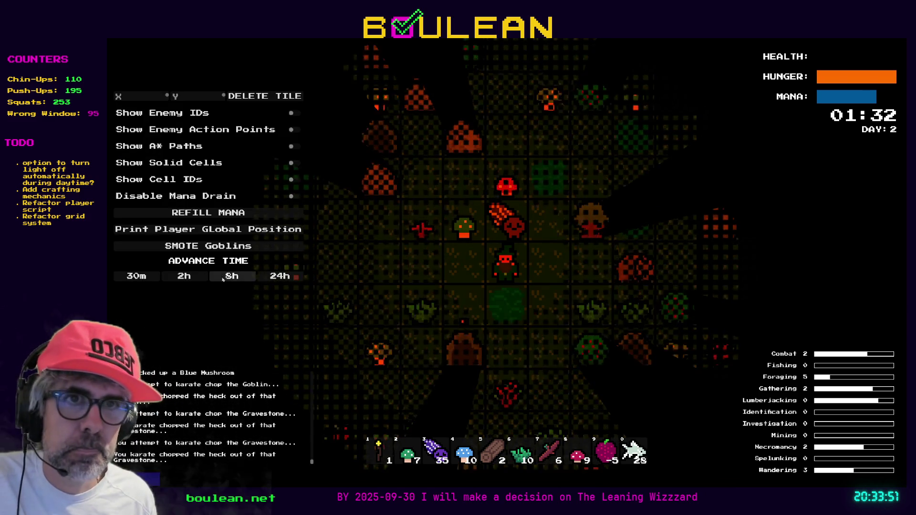
pyautogui.click(195, 282)
pyautogui.click(194, 282)
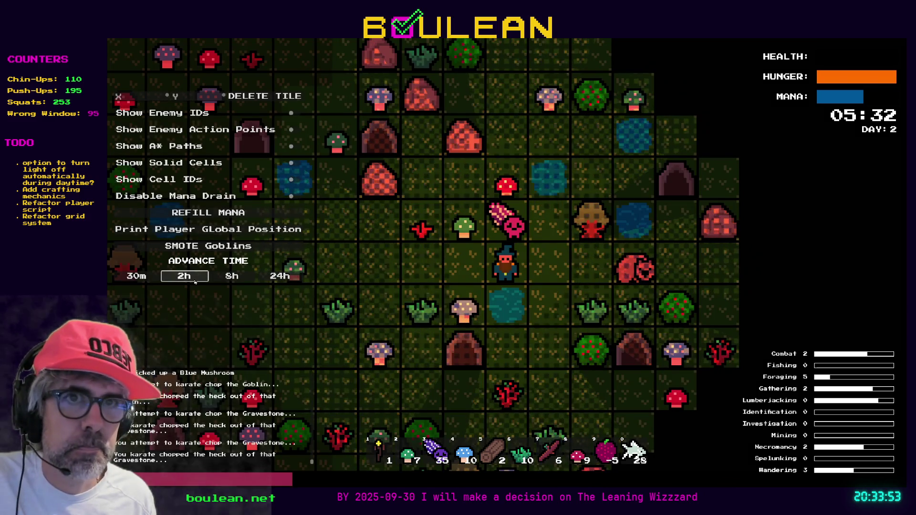
pyautogui.click(195, 282)
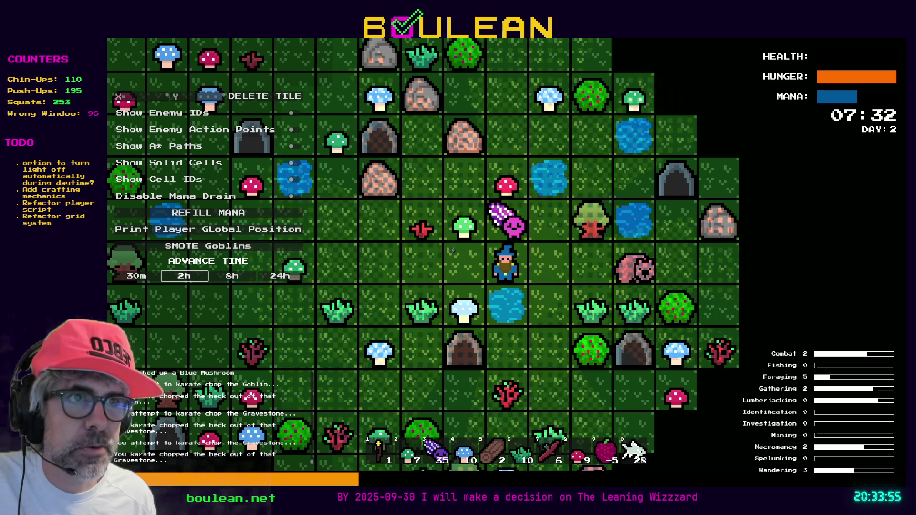
pyautogui.scroll(2, 541, 260)
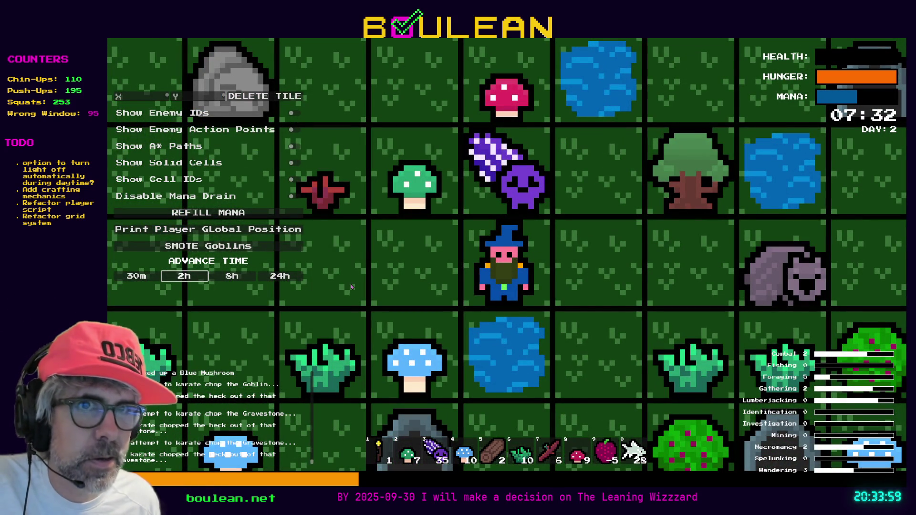
pyautogui.scroll(2, 489, 271)
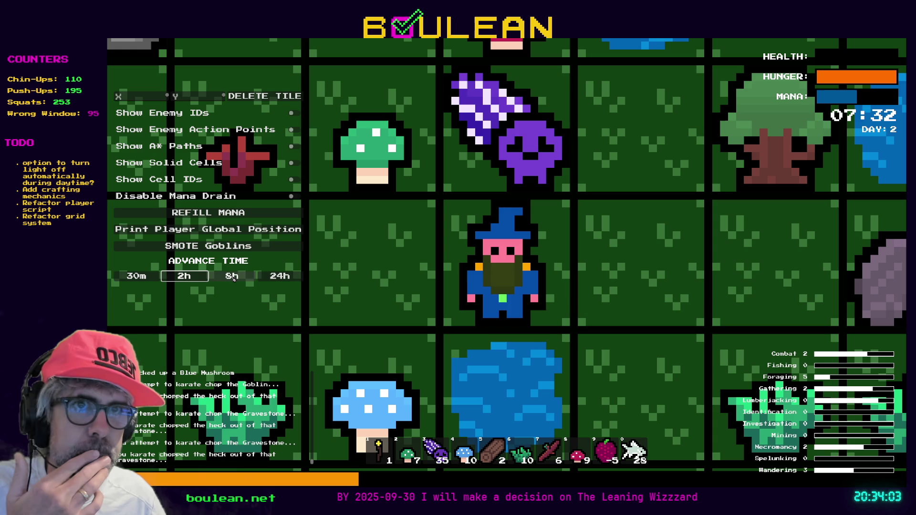
pyautogui.click(268, 278)
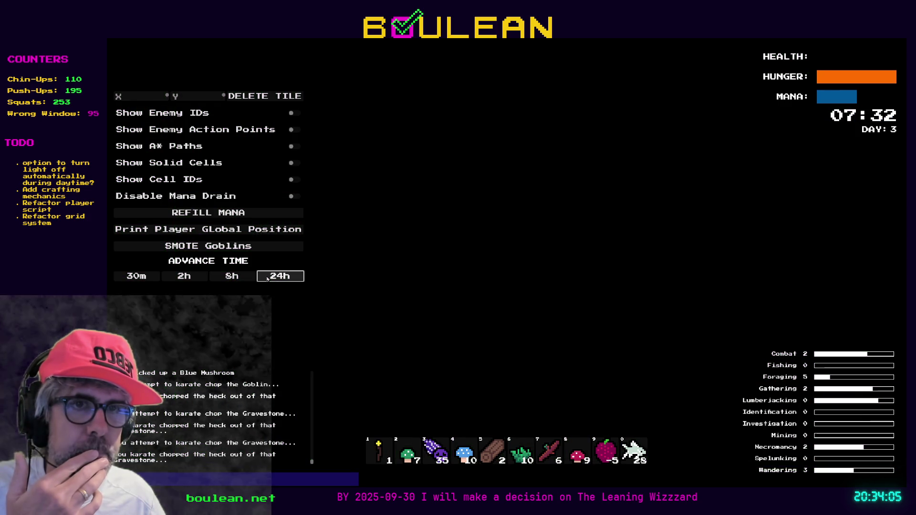
pyautogui.click(241, 278)
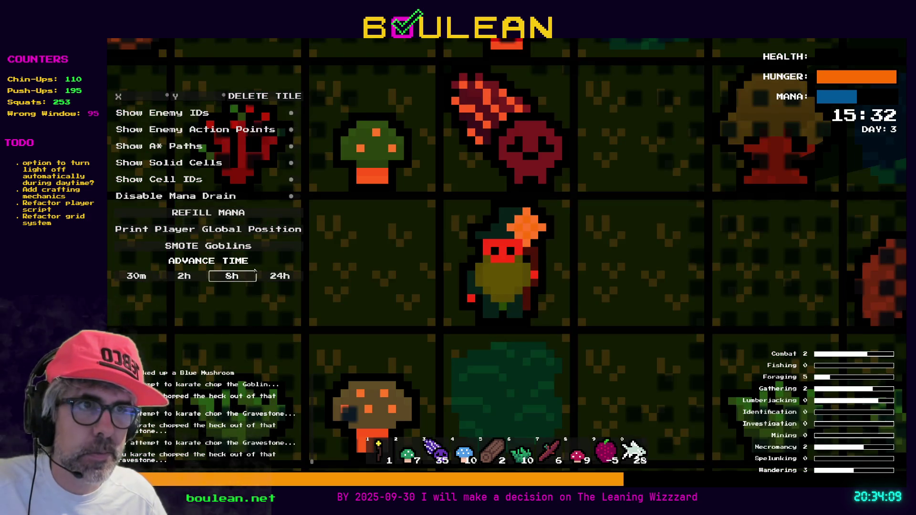
# Step time forward in 30-minute increments through the night into day 4's daylight.
pyautogui.click(151, 279)
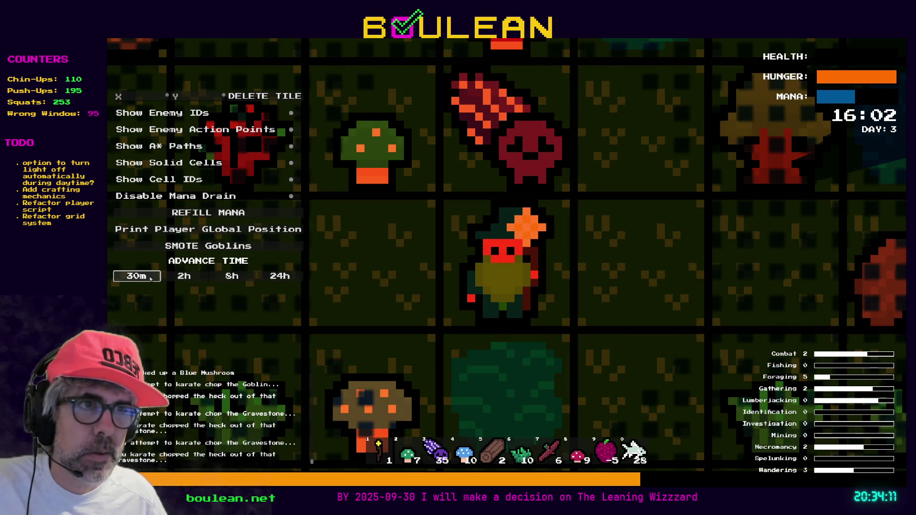
pyautogui.click(151, 279)
pyautogui.click(151, 279)
pyautogui.click(150, 279)
pyautogui.click(151, 279)
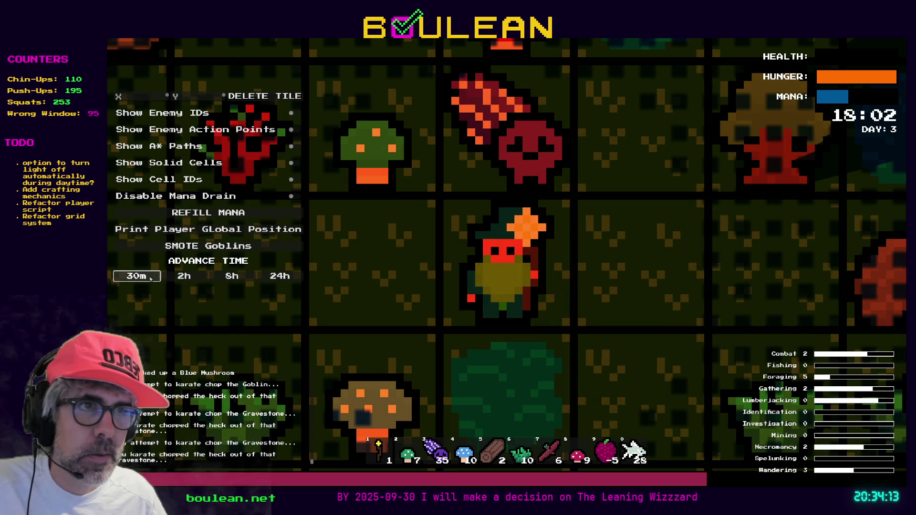
pyautogui.click(151, 279)
pyautogui.click(151, 278)
pyautogui.click(150, 279)
pyautogui.click(151, 278)
pyautogui.click(151, 279)
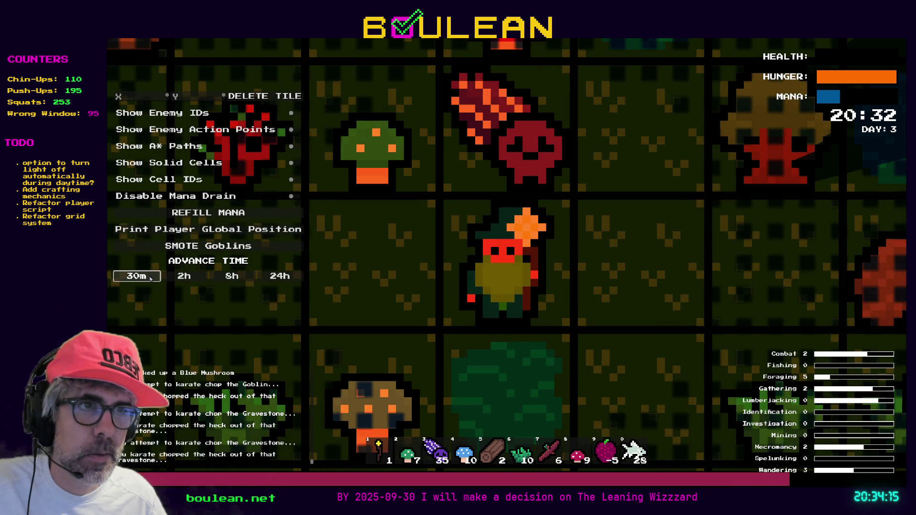
pyautogui.click(151, 279)
pyautogui.click(151, 279)
pyautogui.click(151, 279)
pyautogui.click(150, 278)
pyautogui.click(150, 279)
pyautogui.click(151, 279)
pyautogui.click(151, 279)
pyautogui.click(151, 278)
pyautogui.click(151, 278)
pyautogui.click(151, 279)
pyautogui.click(151, 278)
pyautogui.click(151, 278)
pyautogui.click(151, 279)
pyautogui.click(151, 279)
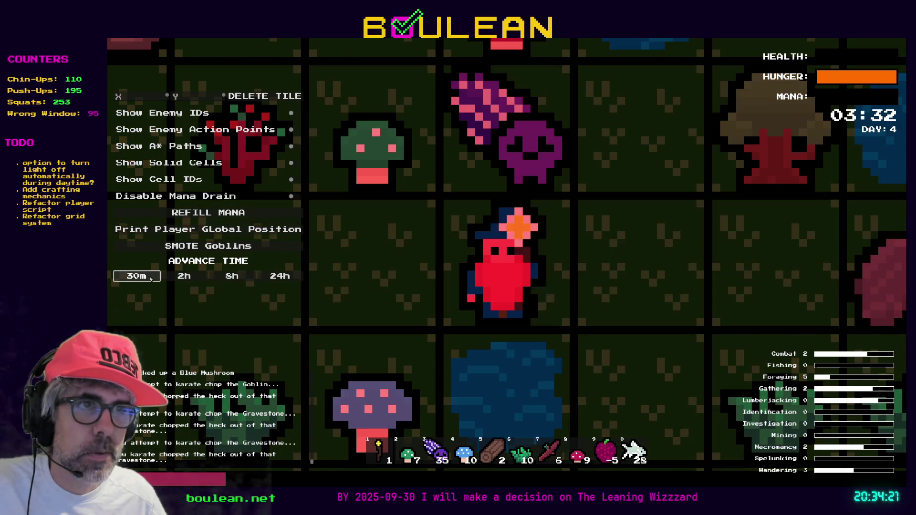
pyautogui.click(151, 279)
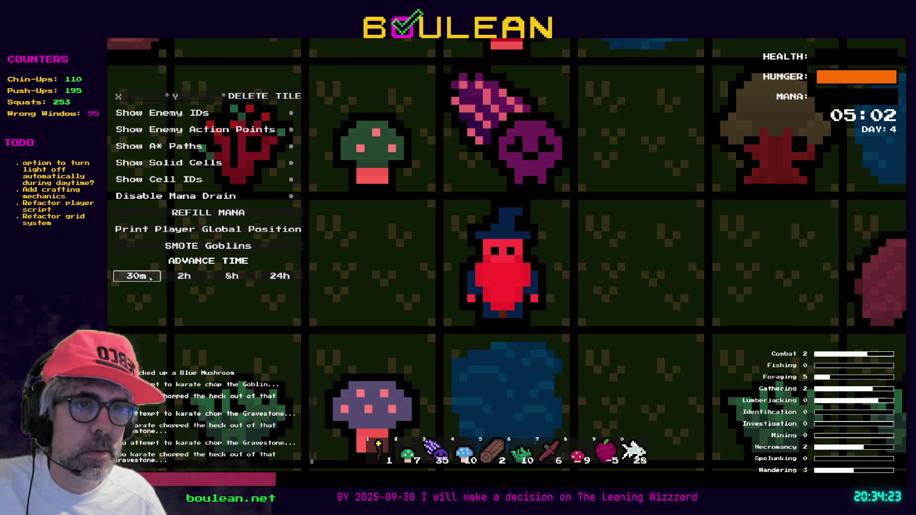
pyautogui.click(150, 279)
pyautogui.click(151, 279)
pyautogui.click(150, 279)
pyautogui.click(151, 278)
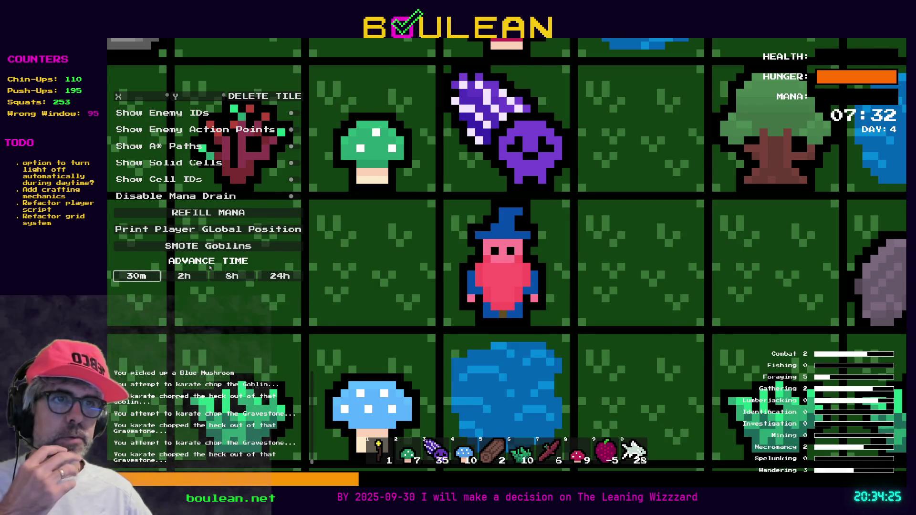
# Collect the soul and red mushroom to the north, then stop the game with F8.
pyautogui.scroll(-2, 375, 242)
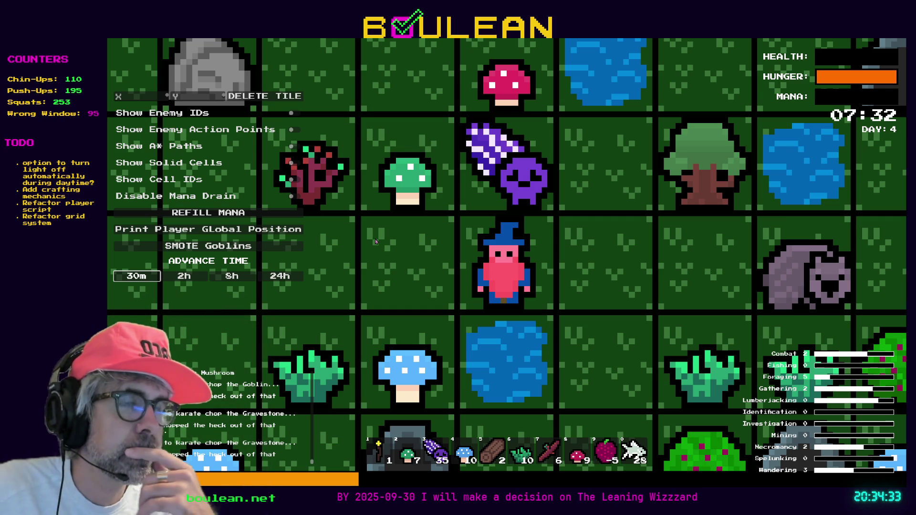
pyautogui.scroll(-2, 377, 242)
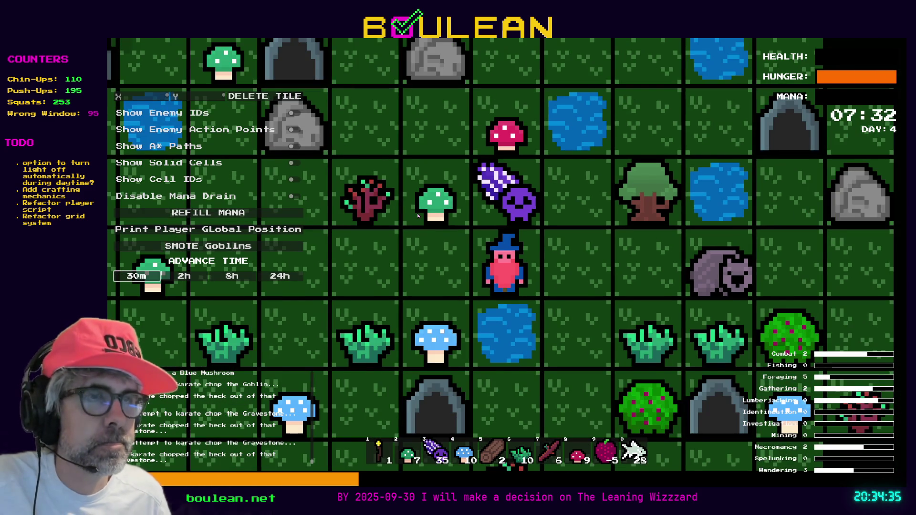
pyautogui.scroll(-1, 418, 216)
pyautogui.scroll(1, 418, 216)
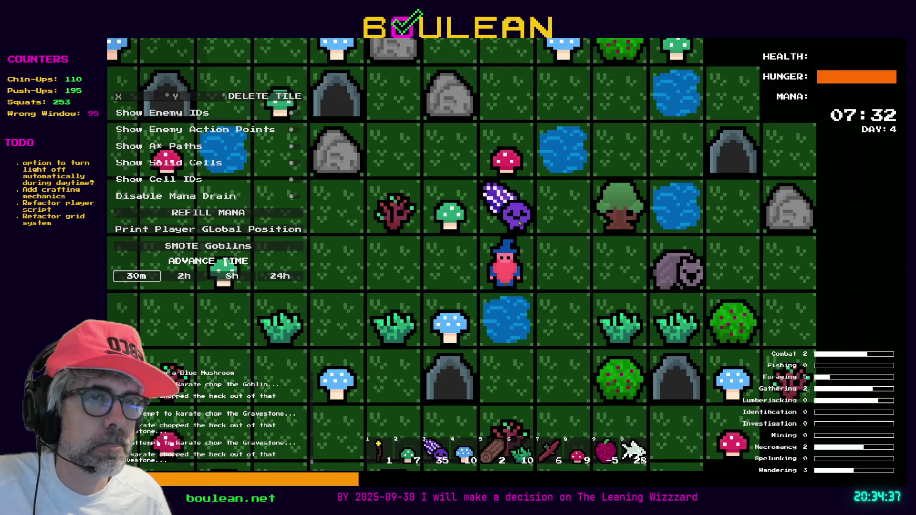
pyautogui.scroll(1, 519, 222)
pyautogui.press('w')
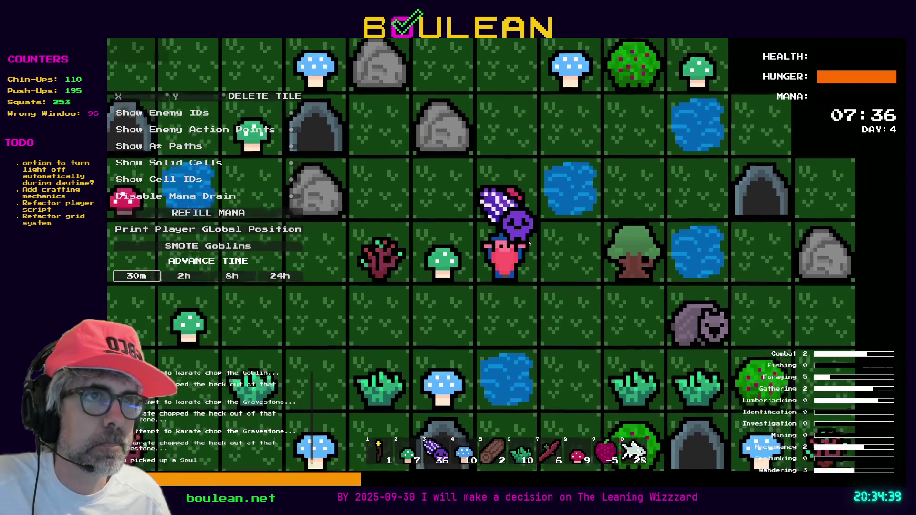
pyautogui.press('w')
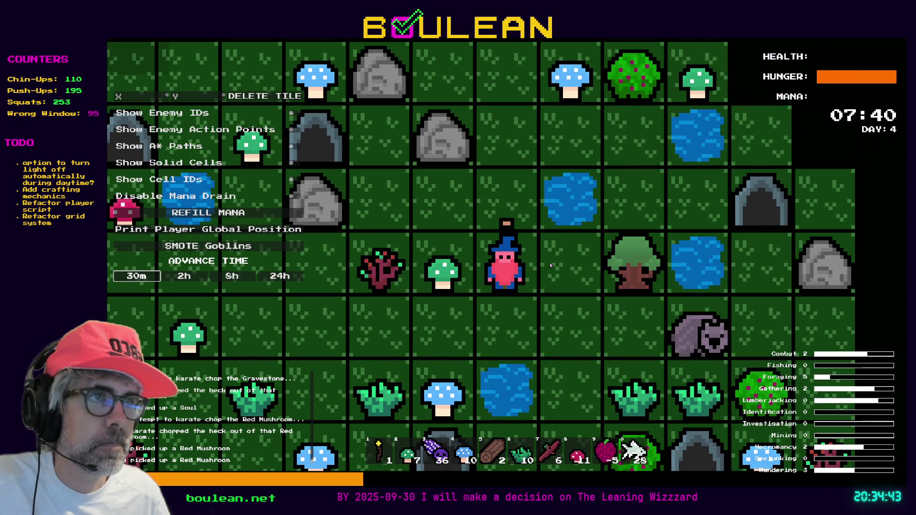
pyautogui.press('F8')
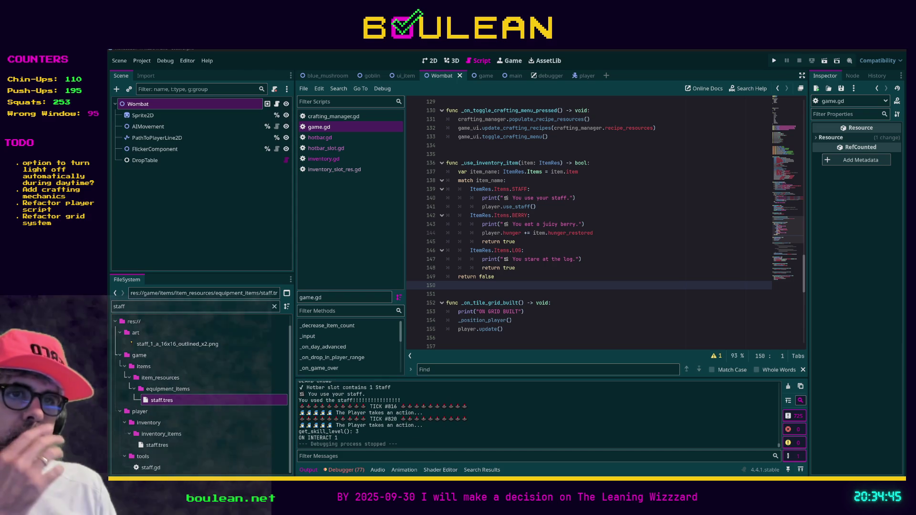
# Scroll through inventory.gd's pickup and add-item functions, then switch to hotbar.gd.
pyautogui.click(324, 159)
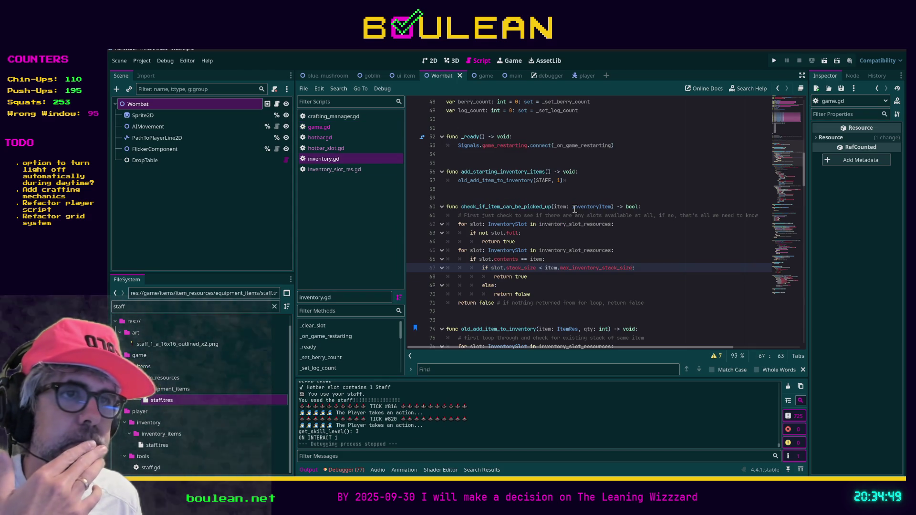
pyautogui.scroll(-4, 574, 208)
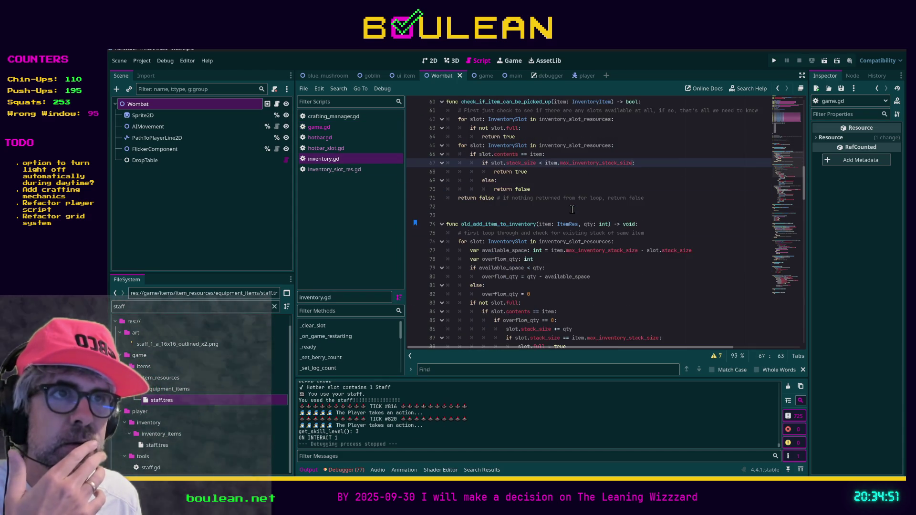
pyautogui.scroll(-13, 573, 209)
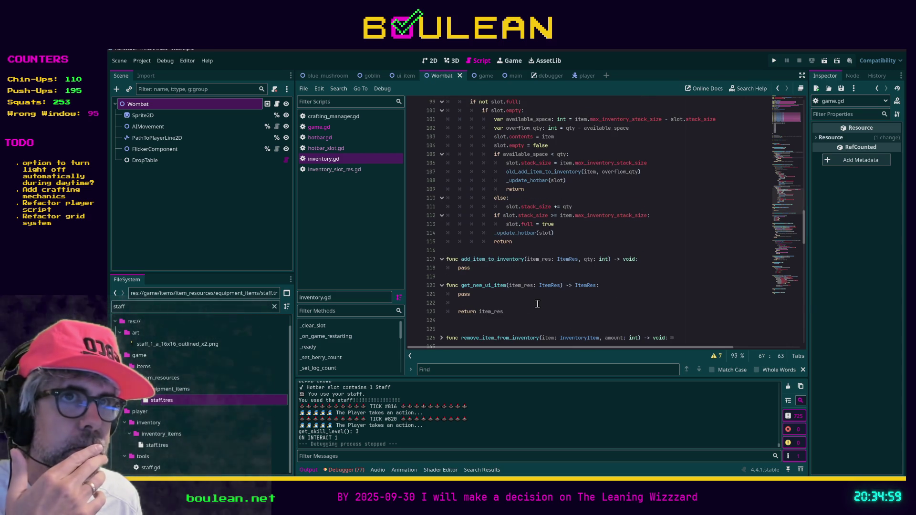
pyautogui.click(322, 139)
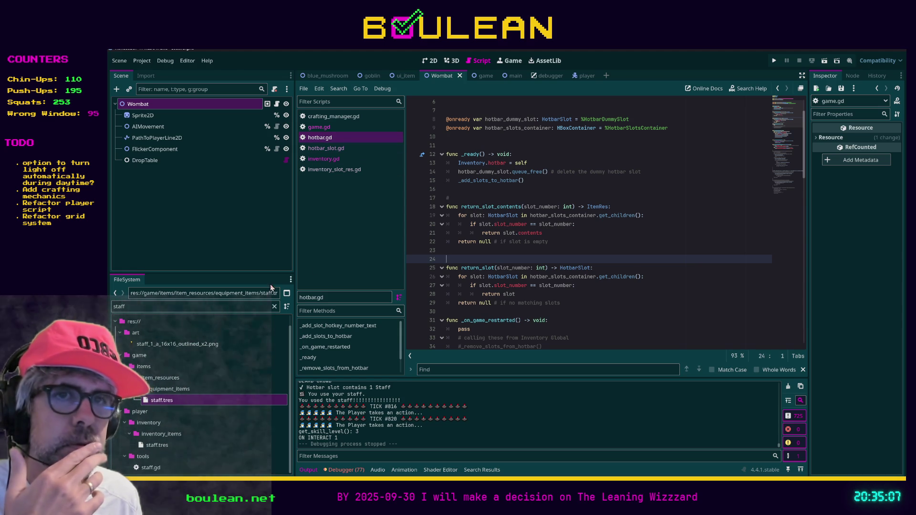
# Filter FileSystem for 'hotbar' and open hotbar.tscn and hotbar_slot.tscn.
pyautogui.doubleClick(238, 306)
pyautogui.write('hotbar')
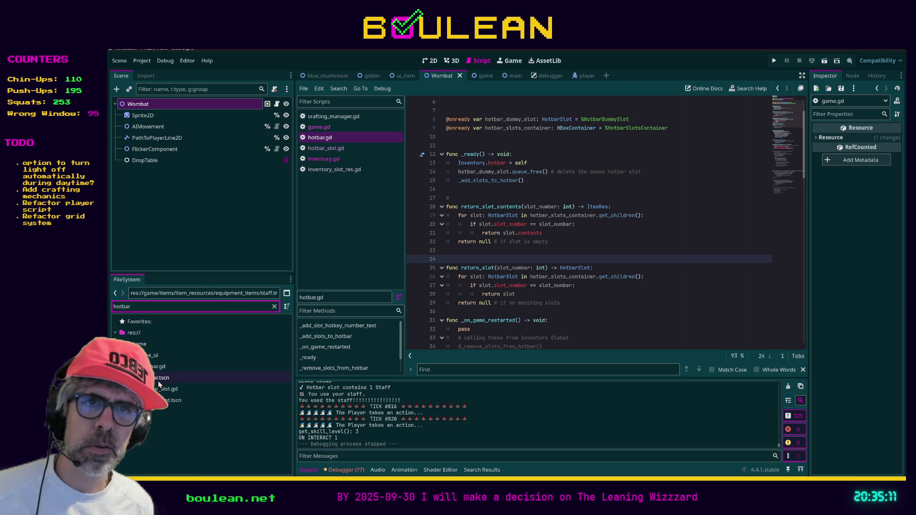
pyautogui.doubleClick(158, 380)
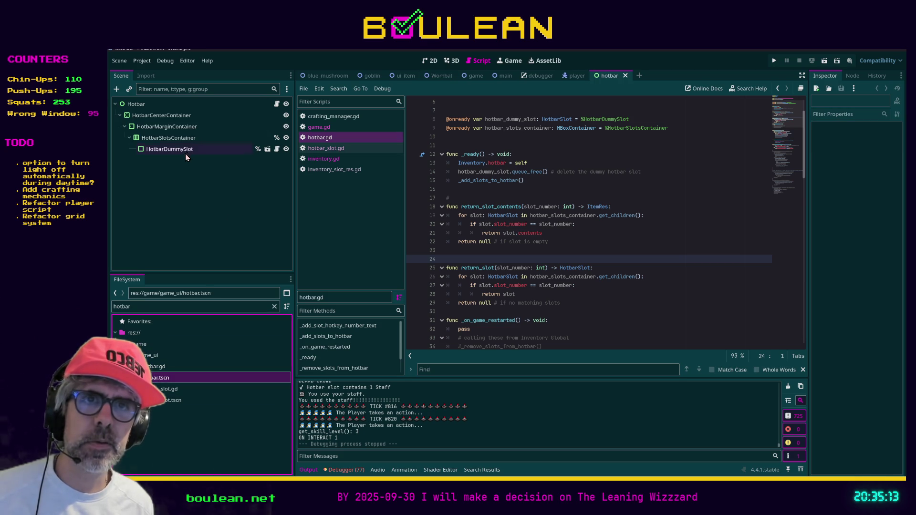
pyautogui.doubleClick(186, 400)
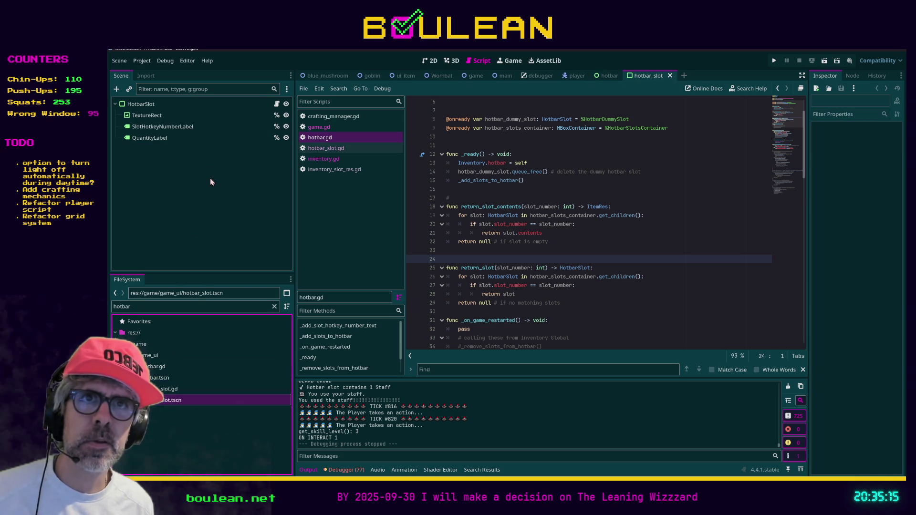
# Inspect the slot TextureRect's apple texture in the 2D view, then return to hotbar.gd.
pyautogui.click(147, 116)
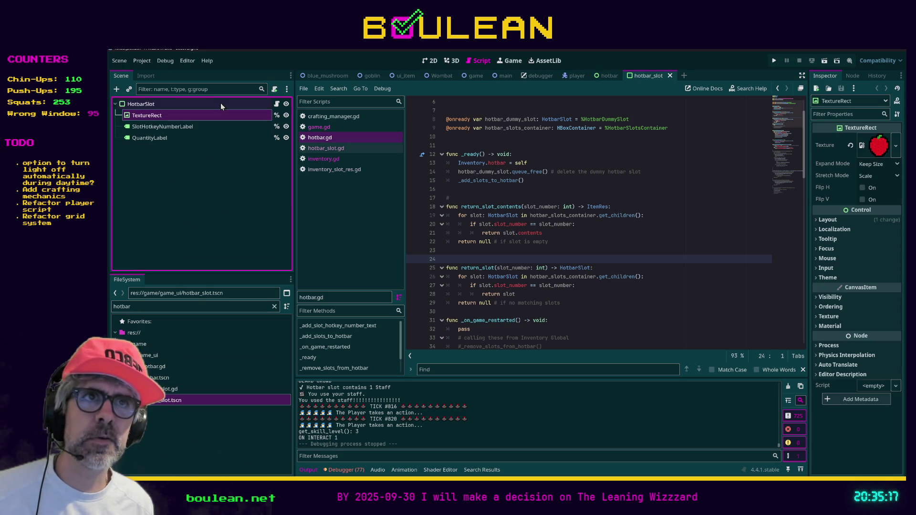
pyautogui.click(430, 61)
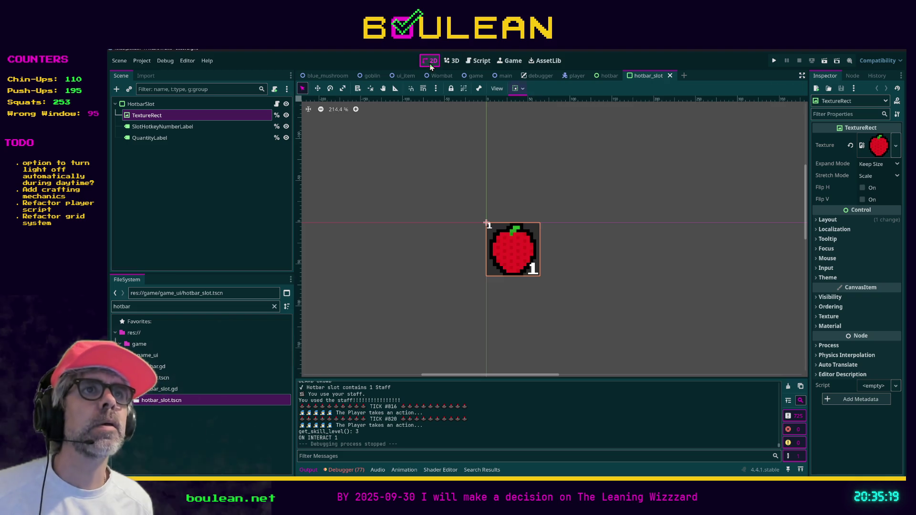
pyautogui.click(474, 64)
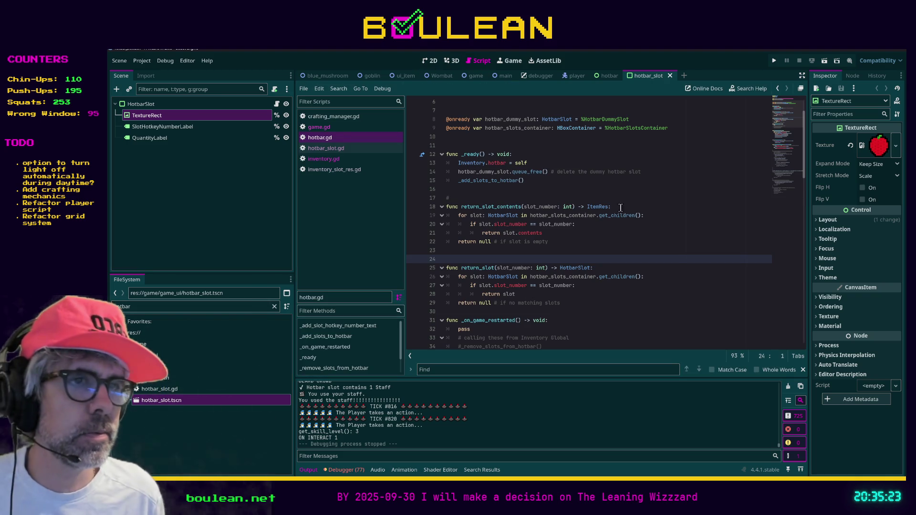
# Delete the commented-out lines and leftover blank line in _on_game_restarted, then save hotbar.gd.
pyautogui.scroll(-2, 621, 207)
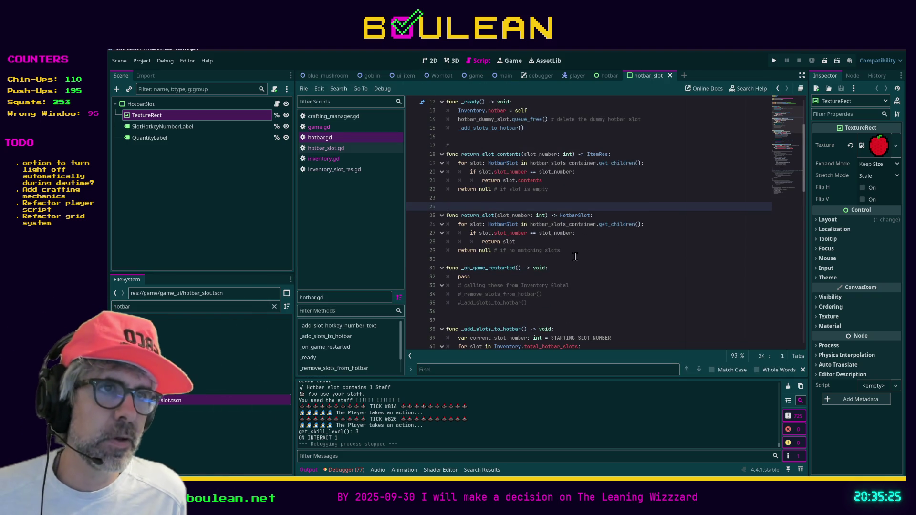
pyautogui.moveTo(527, 303); pyautogui.dragTo(425, 285)
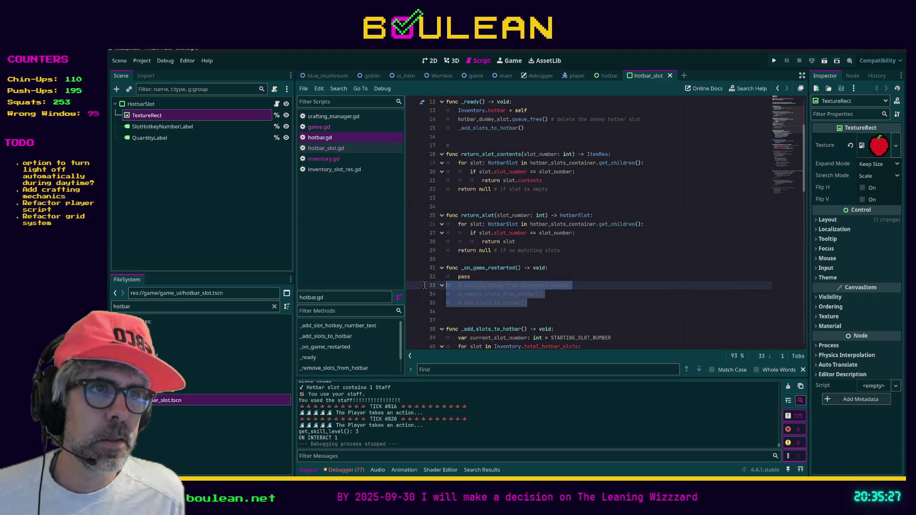
pyautogui.press('Delete')
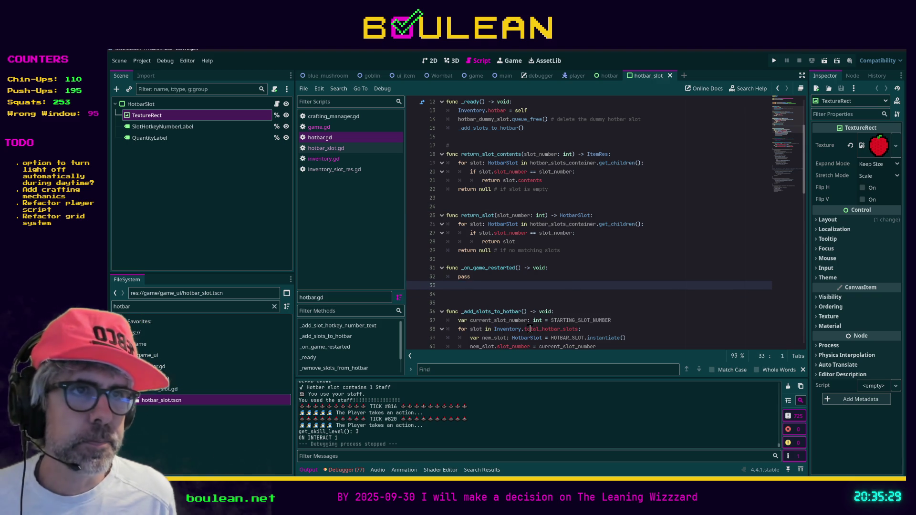
pyautogui.press('Delete')
pyautogui.hotkey('ctrl', 's')
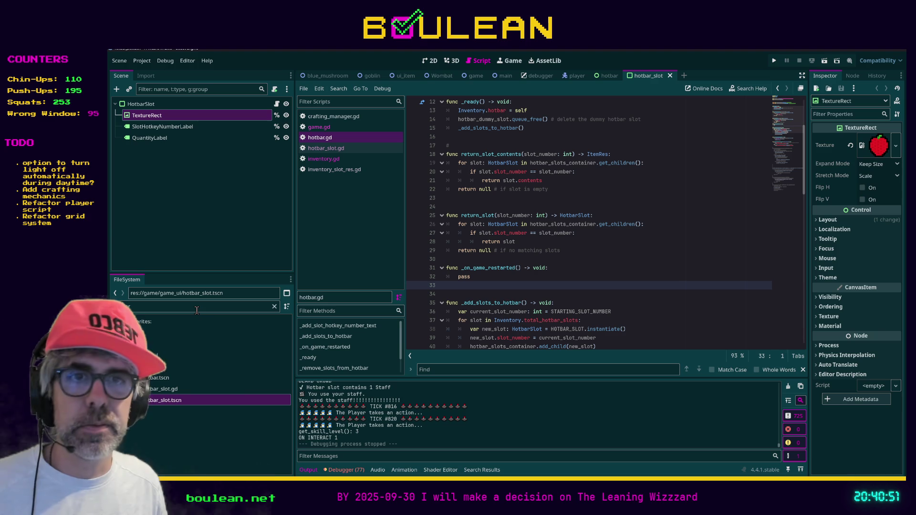
pyautogui.click(197, 308)
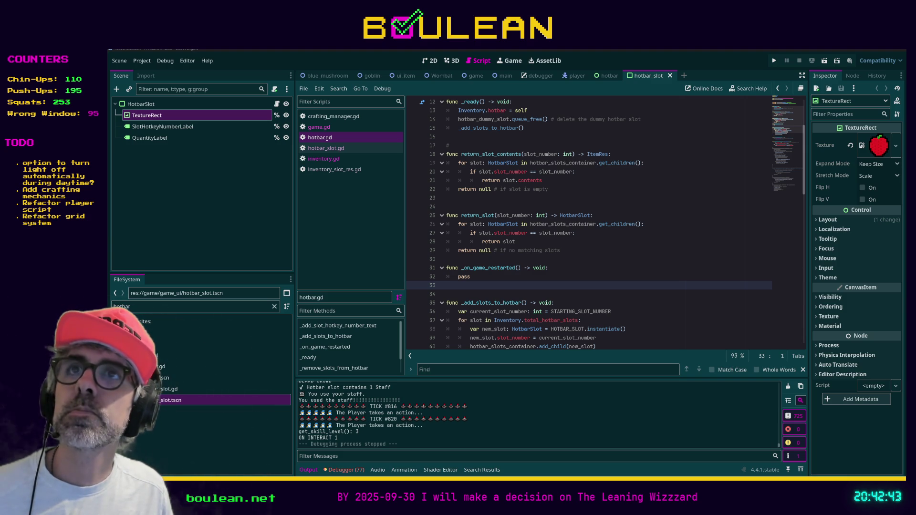
pyautogui.click(508, 198)
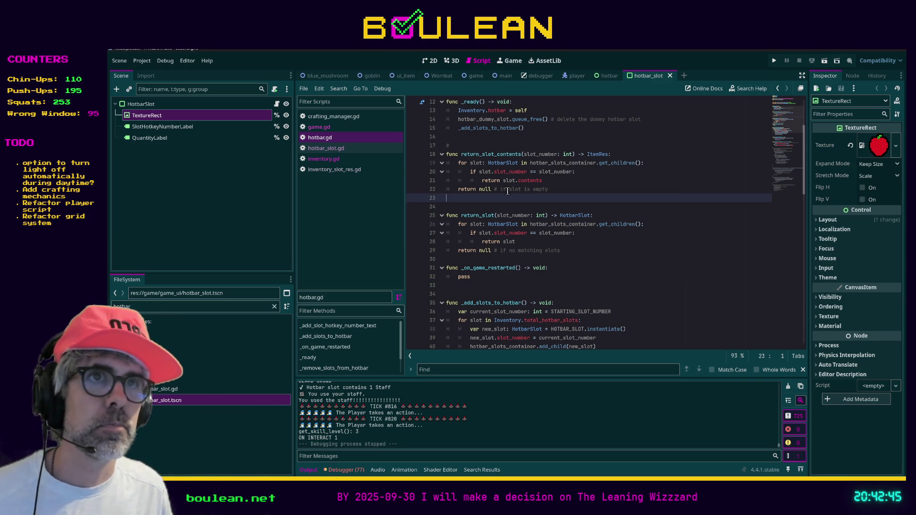
# Clear the 'hotbar' text from the FileSystem filter box.
pyautogui.click(202, 306)
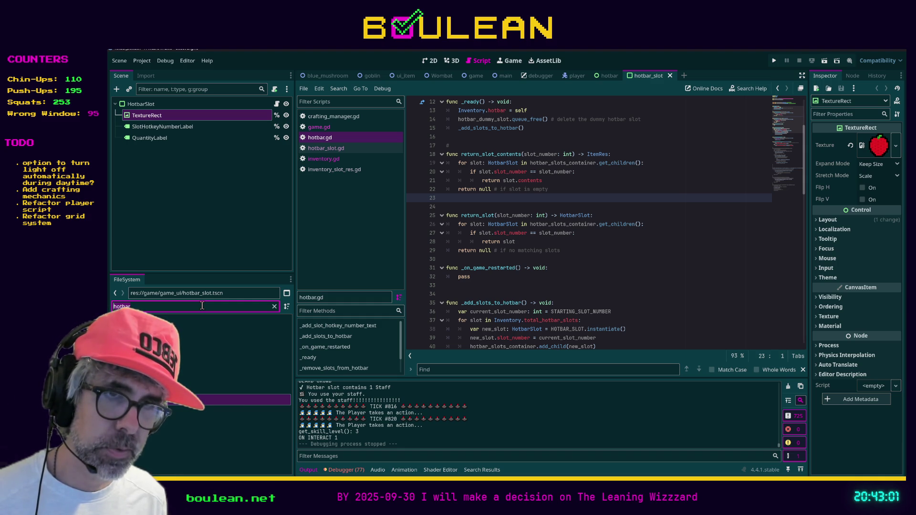
pyautogui.press('BackSpace')
pyautogui.press('BackSpace')
pyautogui.press('BackSpace')
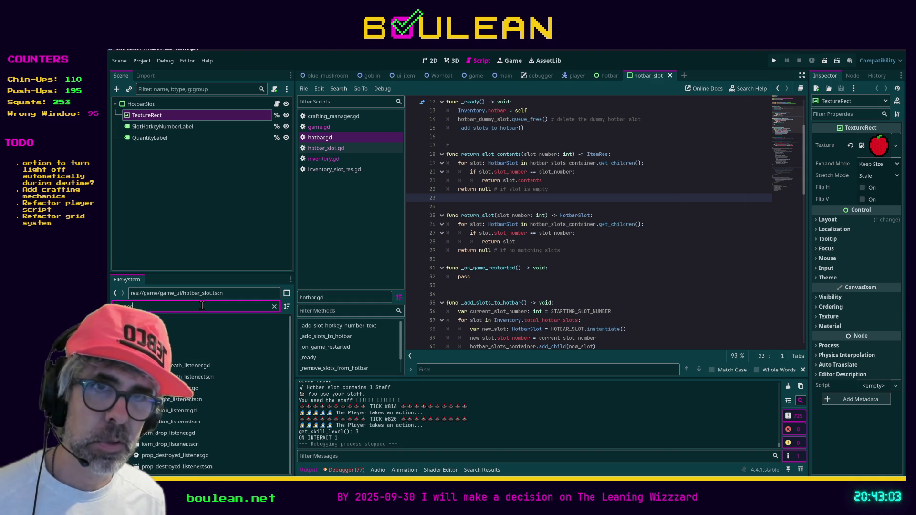